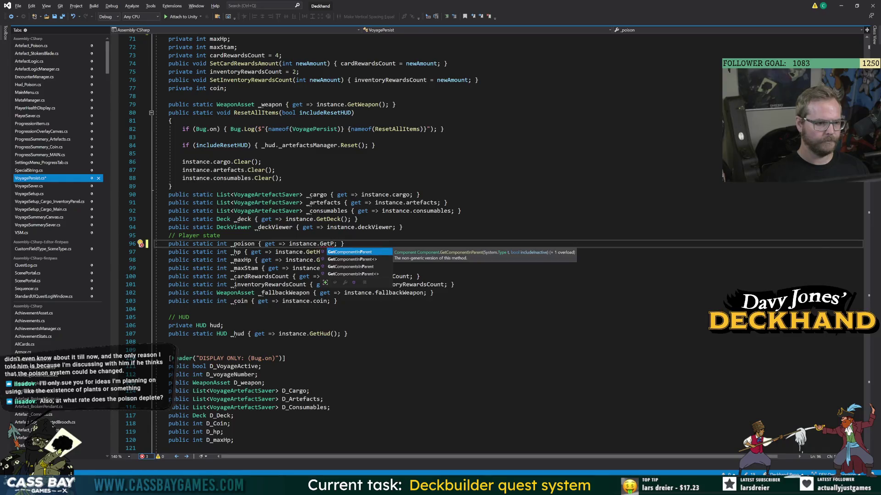
Remove the static keyword from GetPoison's declaration in VoyagePersist.cs.
{"action": "scroll", "coordinate": [275, 243], "scroll_direction": "down", "scroll_amount": 10}
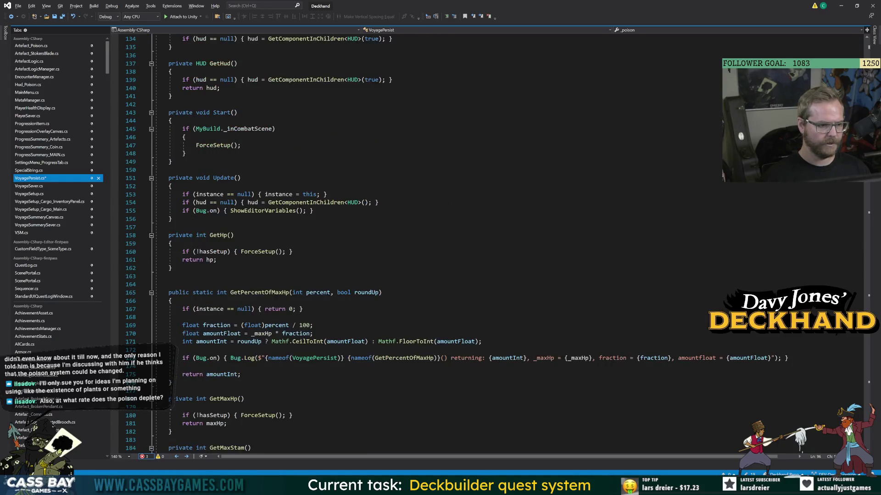
{"action": "scroll", "coordinate": [413, 244], "scroll_direction": "down", "scroll_amount": 9}
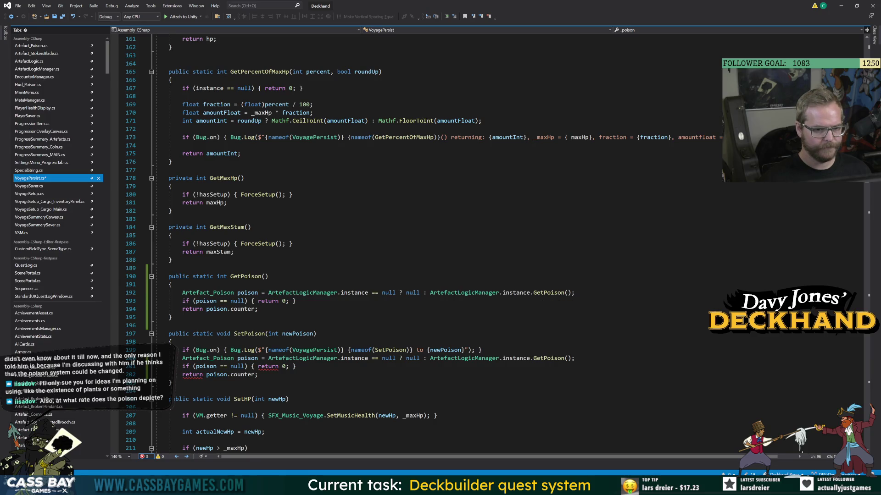
{"action": "left_click", "coordinate": [212, 276]}
{"action": "key", "text": "ctrl+BackSpace"}
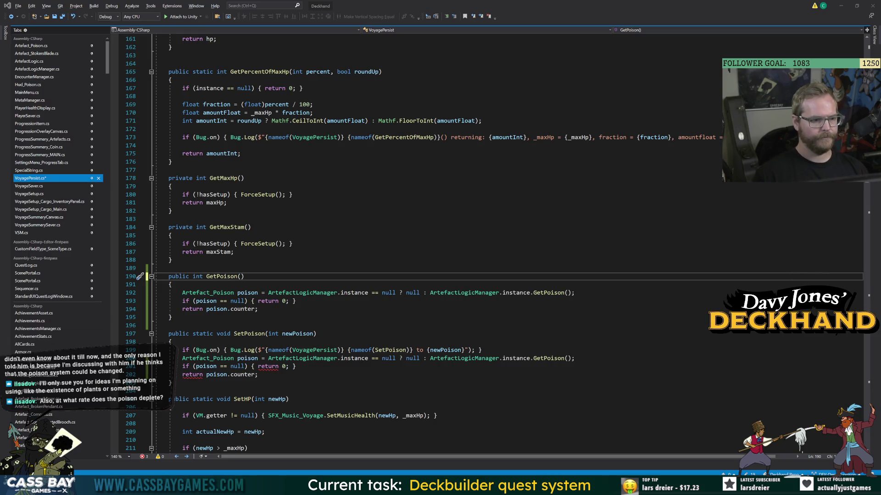
Inspect SetPoison's static keyword and the errors on its null check and return lines.
{"action": "double_click", "coordinate": [202, 334]}
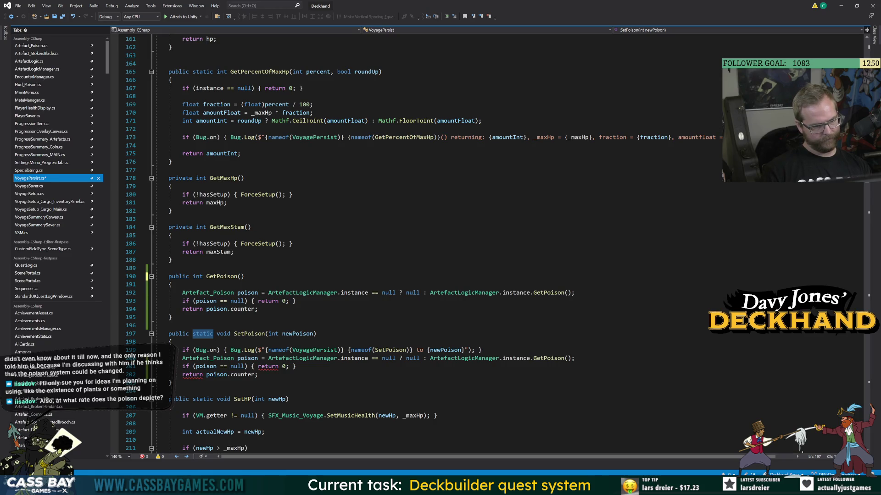
{"action": "left_click", "coordinate": [193, 374]}
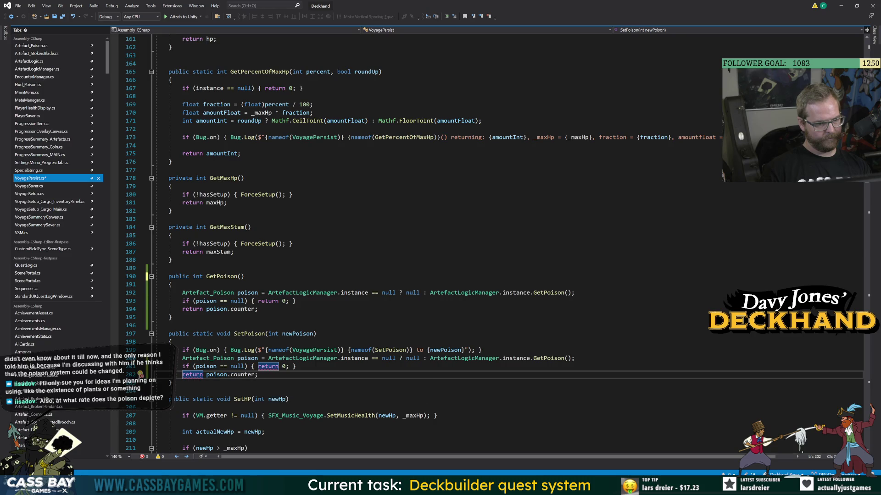
{"action": "left_click", "coordinate": [172, 383]}
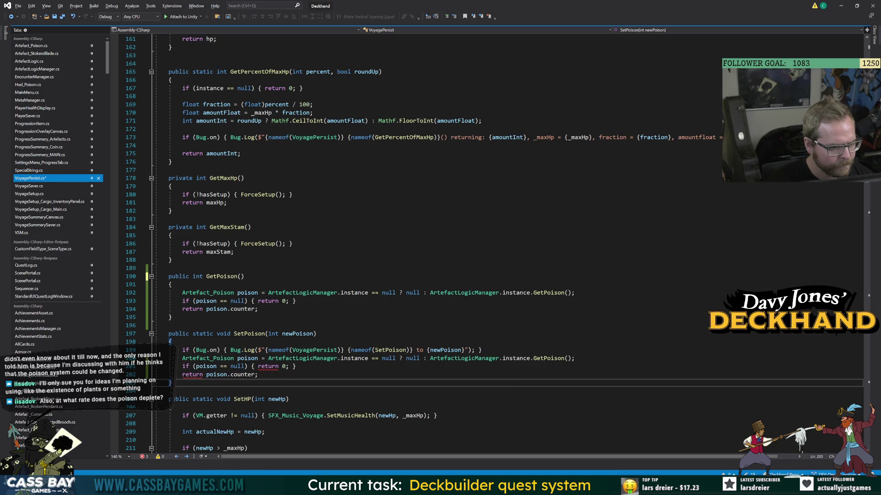
{"action": "left_click_drag", "start_coordinate": [258, 375], "coordinate": [180, 366]}
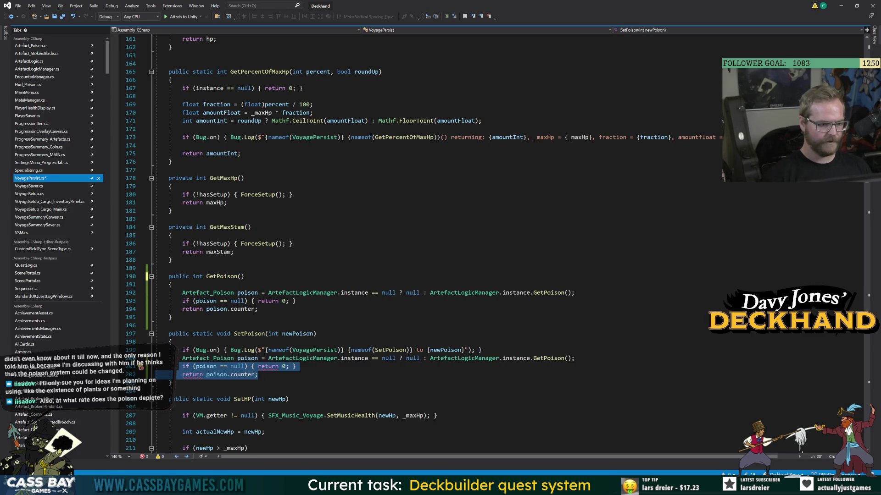
{"action": "left_click", "coordinate": [279, 366]}
{"action": "left_click", "coordinate": [257, 367]}
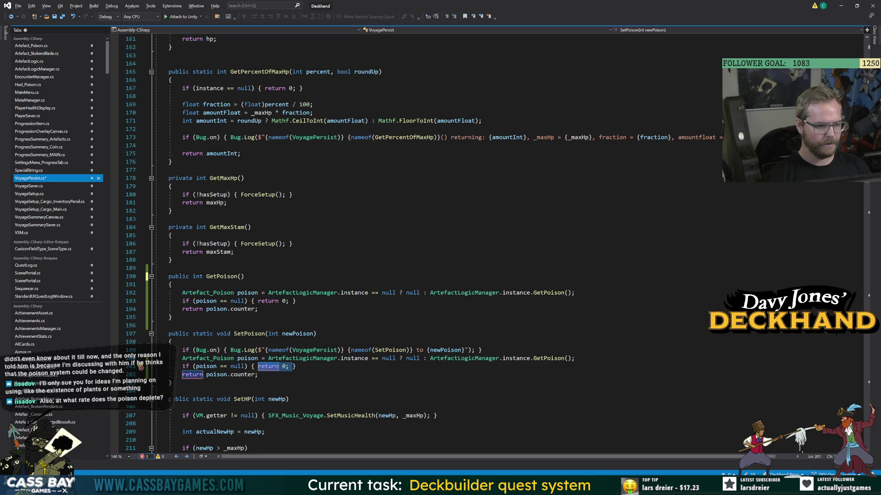
{"action": "left_click_drag", "start_coordinate": [259, 375], "coordinate": [183, 367]}
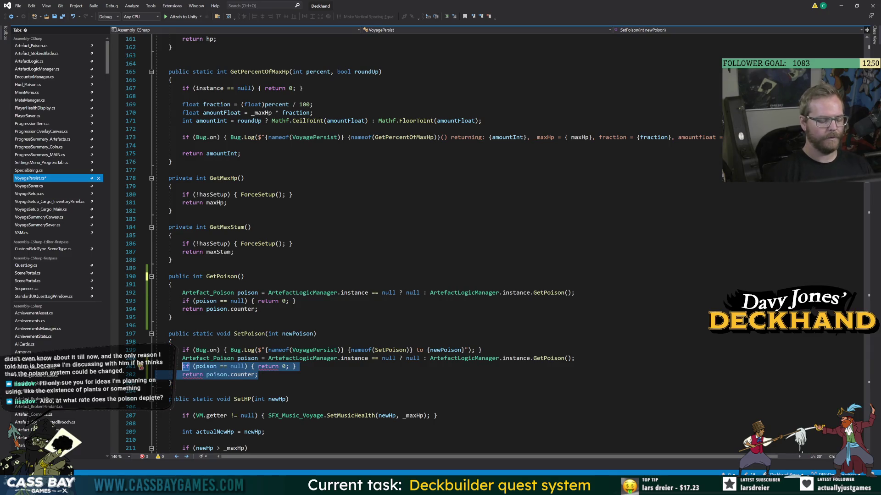
{"action": "left_click", "coordinate": [139, 391]}
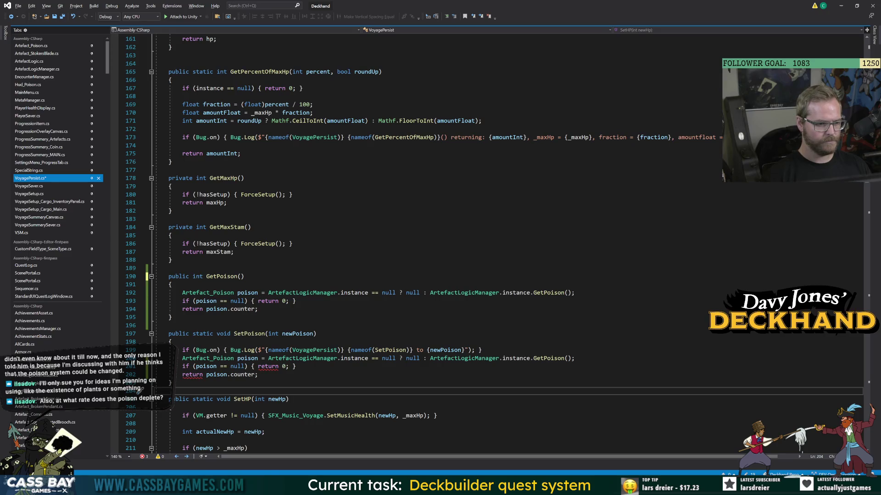
{"action": "left_click", "coordinate": [268, 367]}
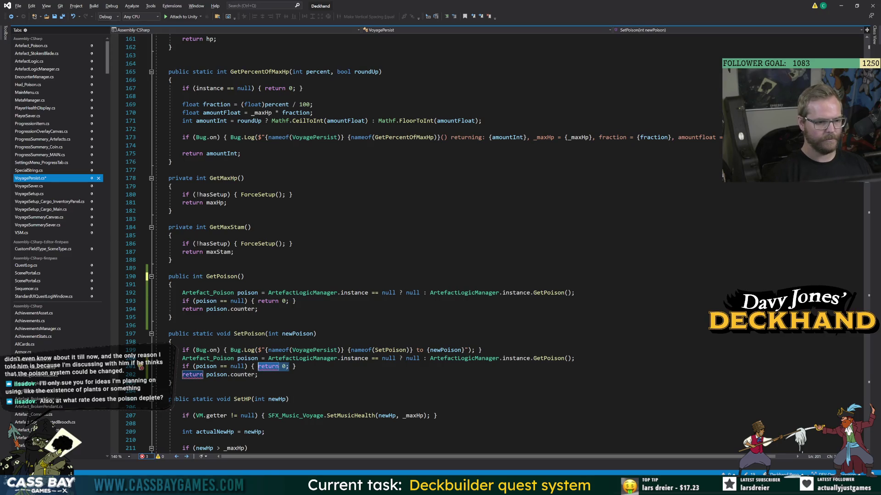
Add an ArtefactLogicManager.instance.ChangePoison call after SetPoison's logging line.
{"action": "key", "text": "Up"}
{"action": "key", "text": "Up"}
{"action": "key", "text": "End"}
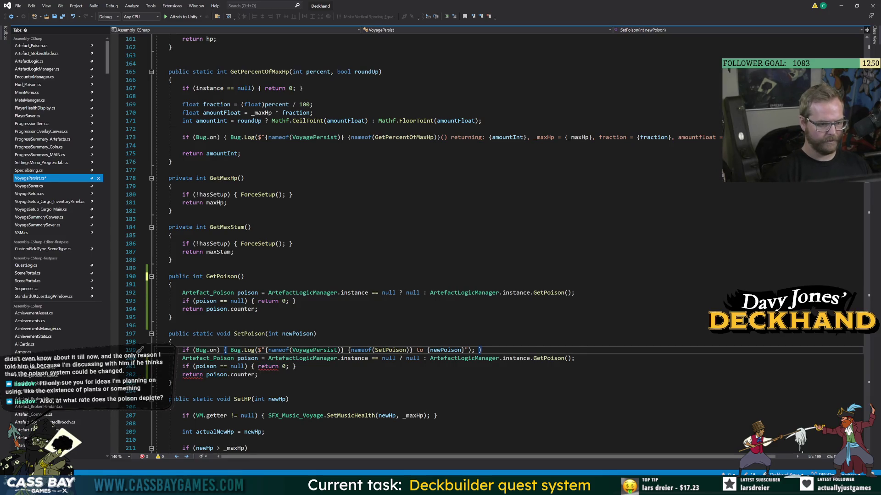
{"action": "key", "text": "Return"}
{"action": "type", "text": "ArtefactLogic"}
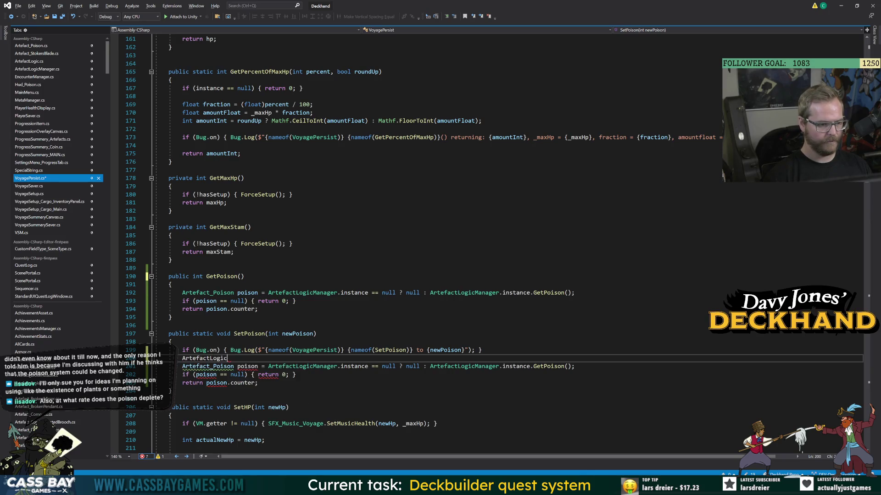
{"action": "type", "text": "Manager."}
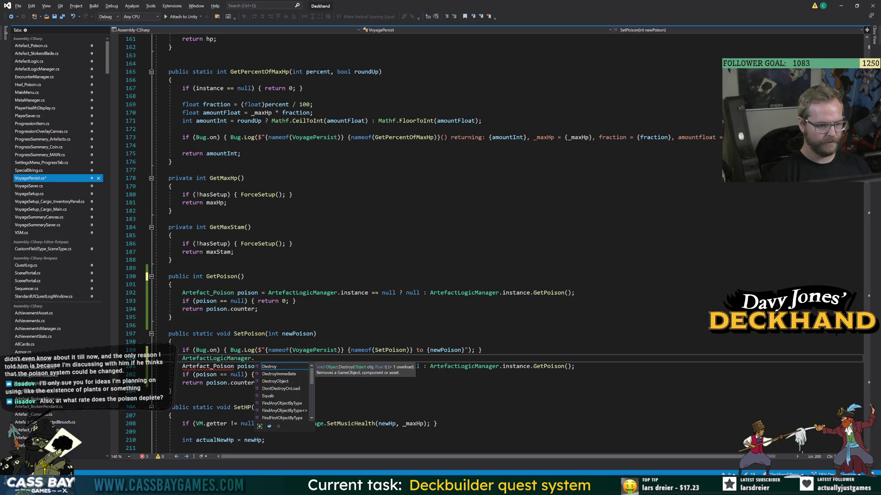
{"action": "type", "text": "instance.pois"}
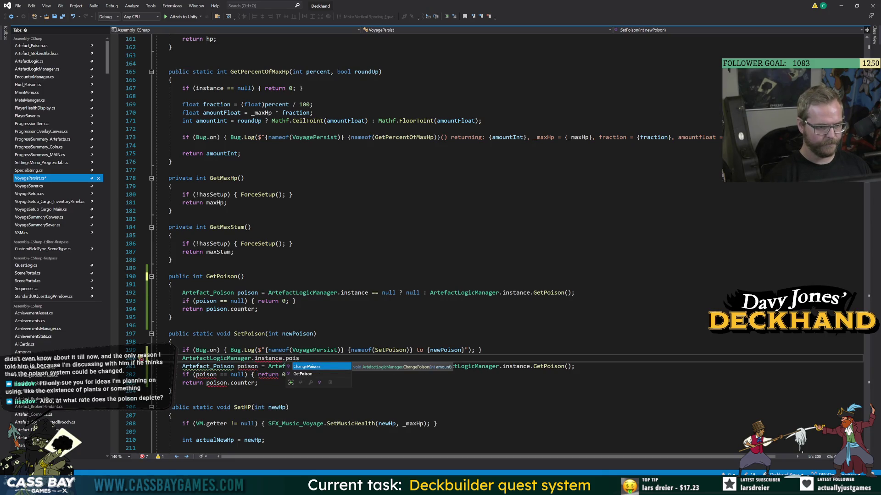
{"action": "key", "text": "Tab"}
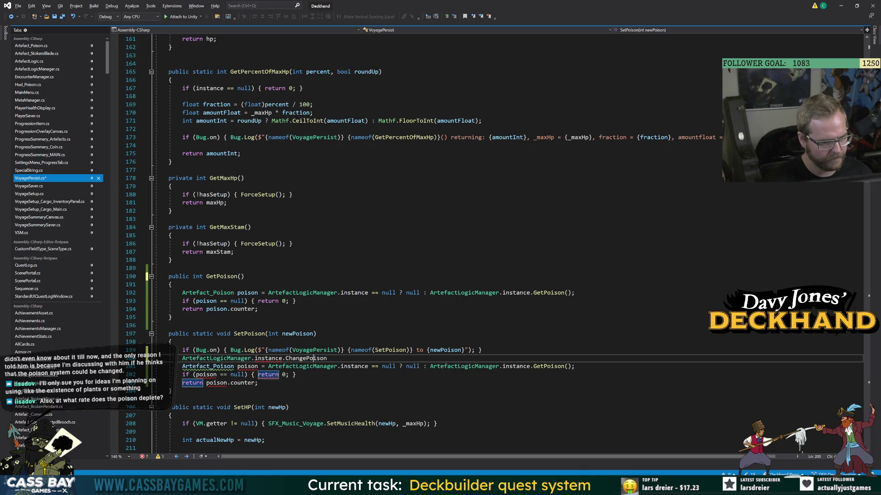
Above that call, add 'int change = instance.GetPoison() - newPoison;' and save the file.
{"action": "key", "text": "Up"}
{"action": "key", "text": "End"}
{"action": "key", "text": "Return"}
{"action": "key", "text": "Return"}
{"action": "key", "text": "Up"}
{"action": "key", "text": "Return"}
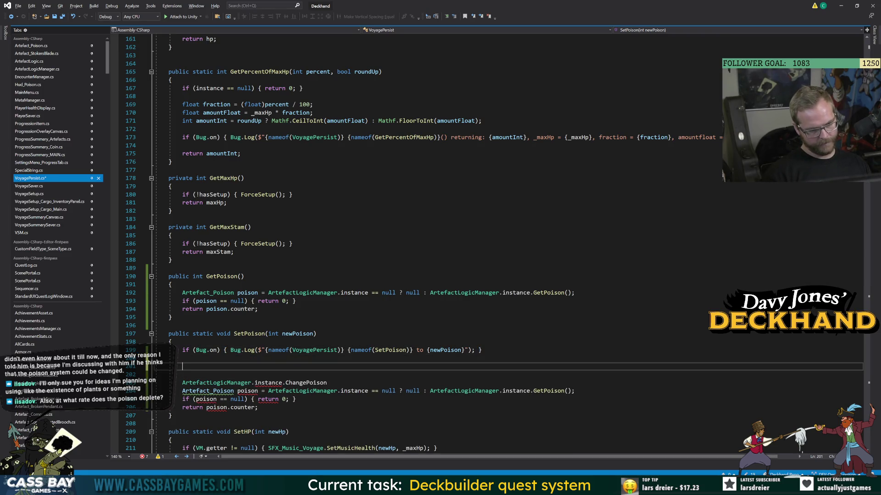
{"action": "type", "text": "int change = "}
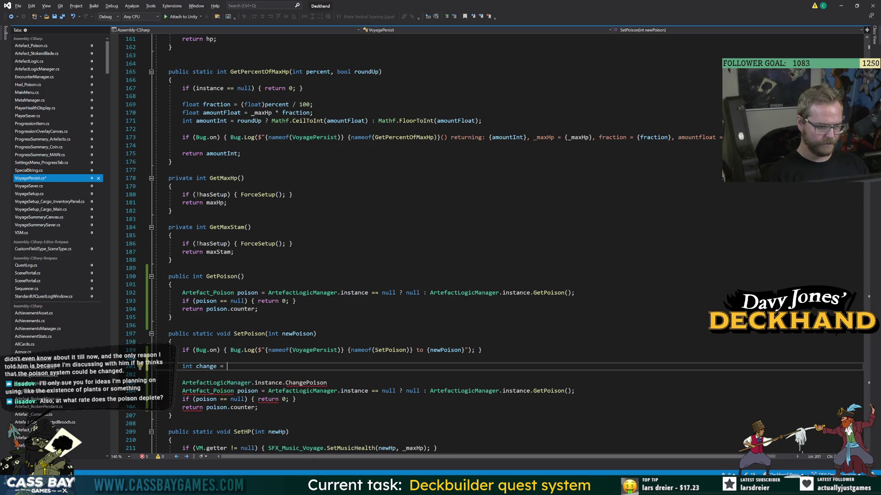
{"action": "type", "text": "get"}
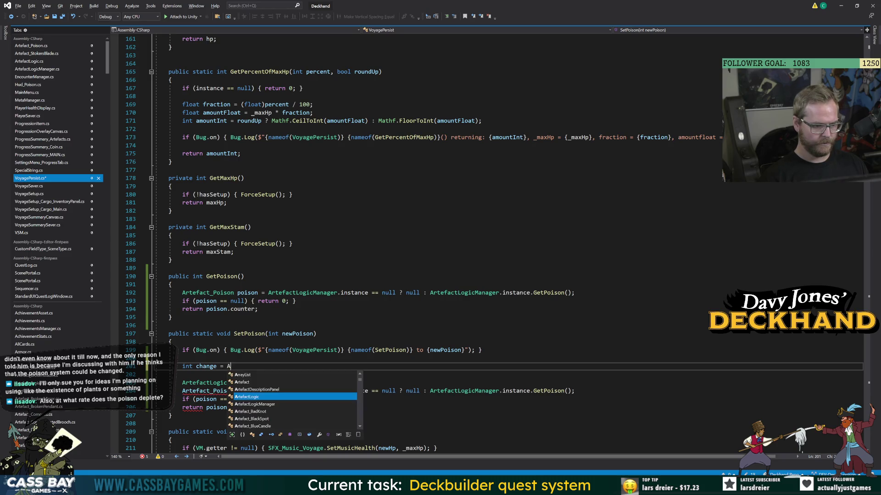
{"action": "key", "text": "BackSpace"}
{"action": "key", "text": "BackSpace"}
{"action": "key", "text": "BackSpace"}
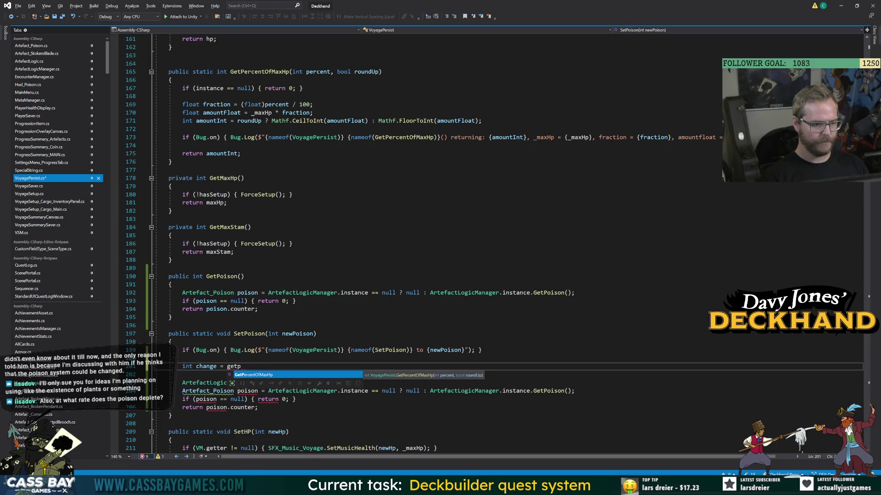
{"action": "type", "text": "instnace."}
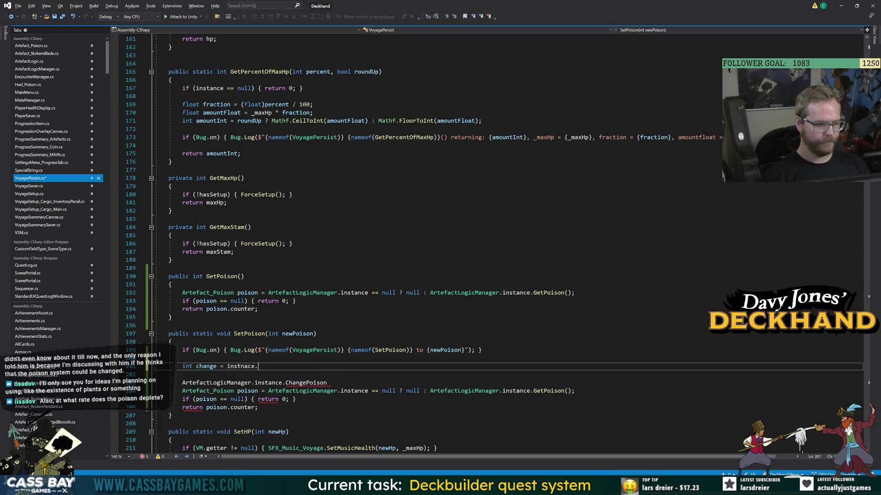
{"action": "key", "text": "BackSpace"}
{"action": "key", "text": "BackSpace"}
{"action": "key", "text": "BackSpace"}
{"action": "type", "text": "ance.GetP"}
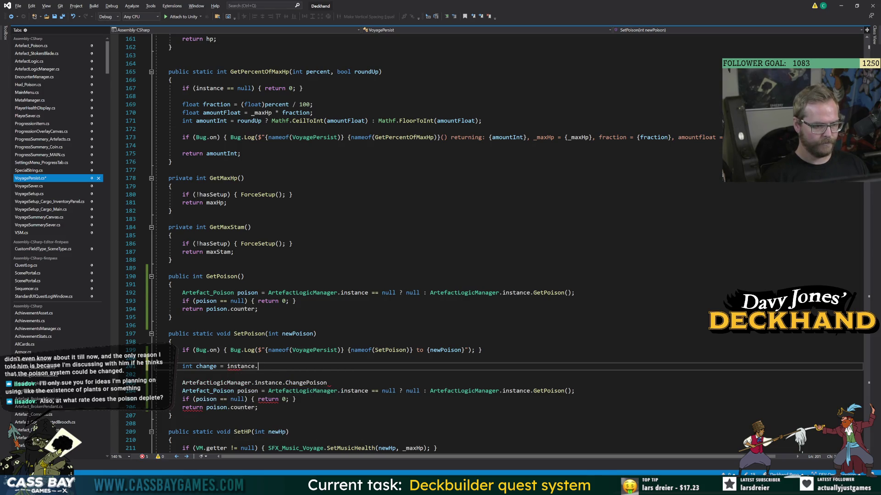
{"action": "key", "text": "Tab"}
{"action": "type", "text": "()"}
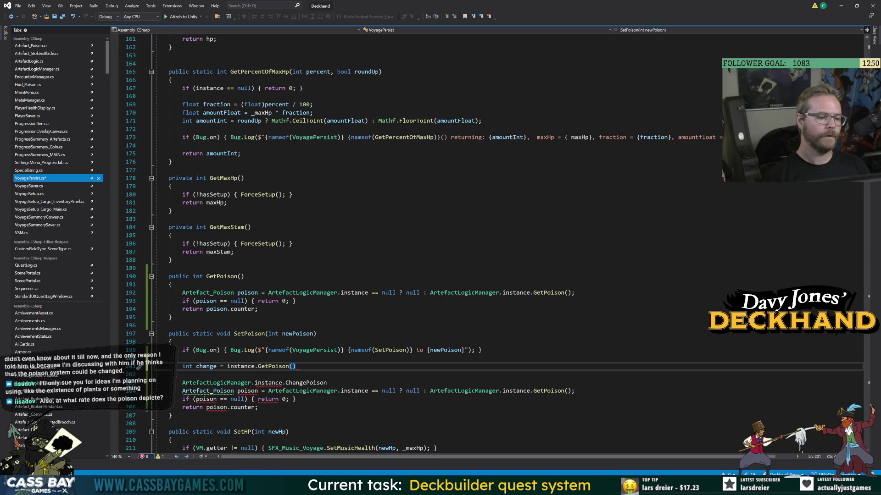
{"action": "type", "text": " - n"}
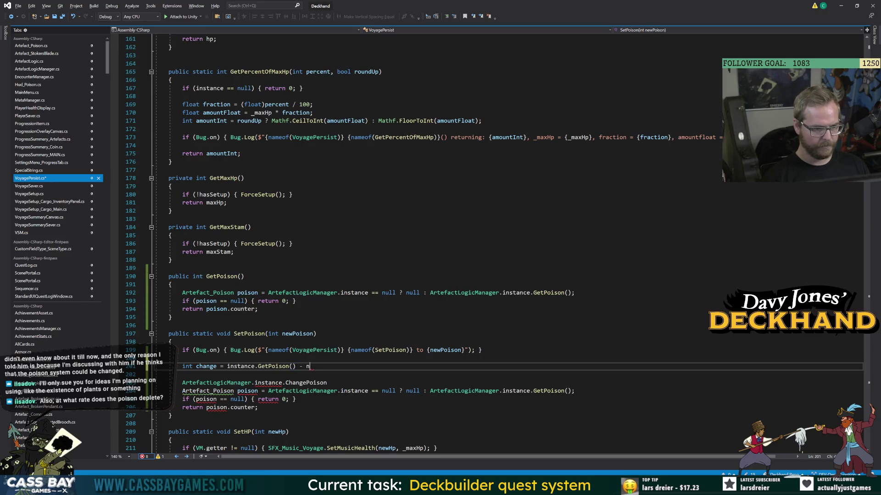
{"action": "type", "text": "ewPoison;"}
{"action": "key", "text": "ctrl+s"}
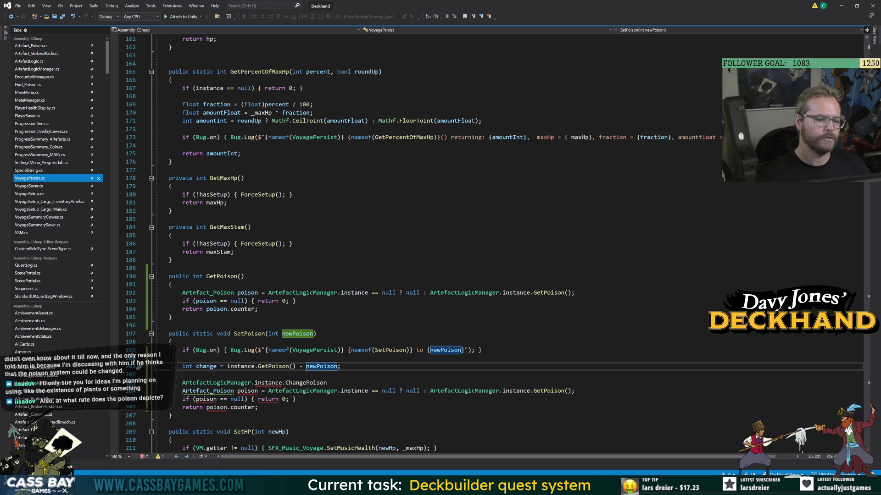
Rewrite the change line as 'int change = newPoison - instance.GetPoison();'.
{"action": "left_click", "coordinate": [227, 366]}
{"action": "type", "text": "newP"}
{"action": "key", "text": "Tab"}
{"action": "type", "text": "-"}
{"action": "key", "text": "End"}
{"action": "key", "text": "ctrl+shift+Left"}
{"action": "key", "text": "ctrl+shift+Left"}
{"action": "key", "text": "ctrl+shift+Left"}
{"action": "key", "text": "shift+Home"}
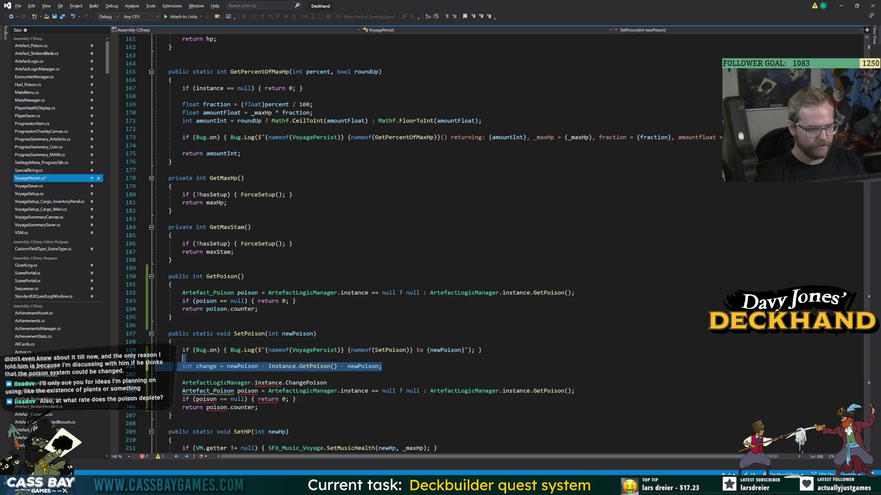
{"action": "key", "text": "Escape"}
{"action": "key", "text": "End"}
{"action": "key", "text": "Left"}
{"action": "key", "text": "ctrl+shift+Left"}
{"action": "key", "text": "ctrl+shift+Left"}
{"action": "key", "text": "BackSpace"}
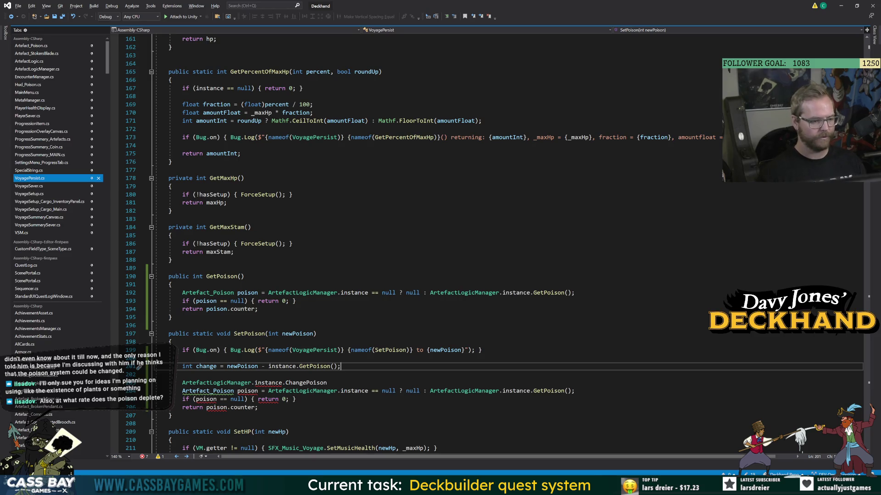
Pass change to ChangePoison and comment out the three old poison lookup lines.
{"action": "key", "text": "Down"}
{"action": "key", "text": "Down"}
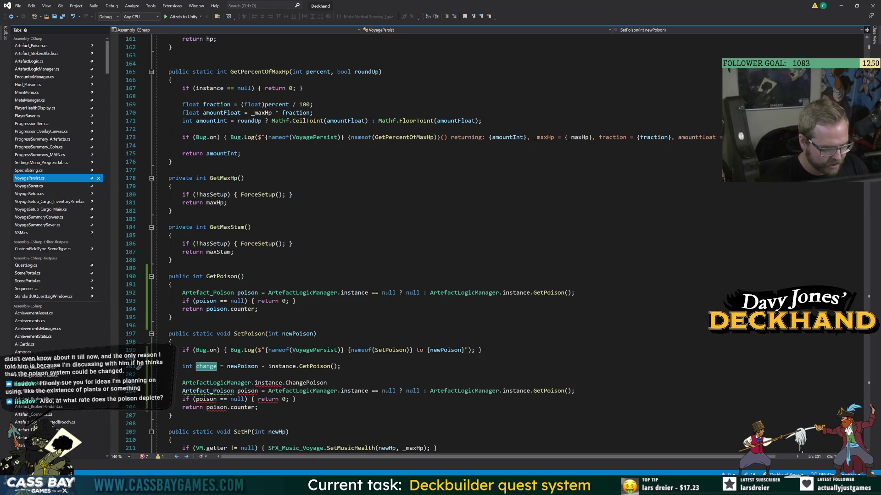
{"action": "type", "text": "(change);"}
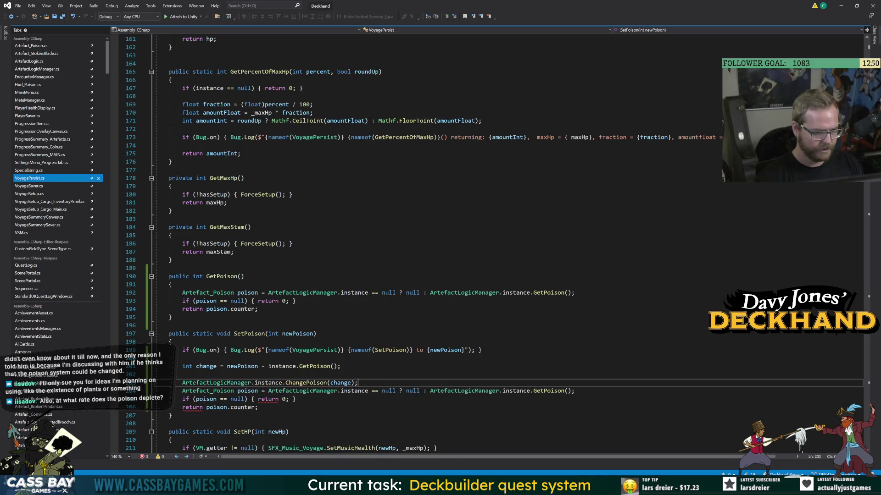
{"action": "left_click", "coordinate": [258, 407]}
{"action": "left_click_drag", "start_coordinate": [259, 407], "coordinate": [181, 390]}
{"action": "key", "text": "ctrl+k"}
{"action": "key", "text": "ctrl+c"}
{"action": "left_click", "coordinate": [312, 382]}
View ChangePoison's definition in ArtefactLogicManager, return to SetPoison, then switch to Unity.
{"action": "double_click", "coordinate": [312, 383]}
{"action": "key", "text": "F12"}
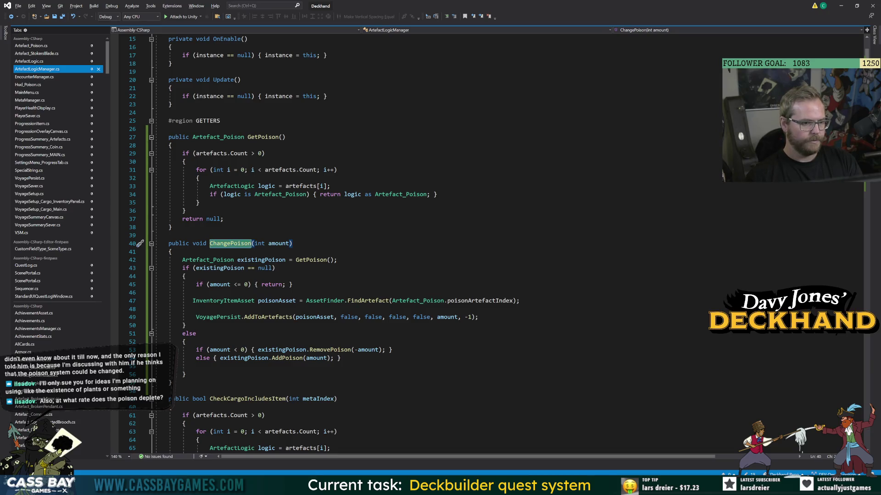
{"action": "left_click", "coordinate": [11, 16]}
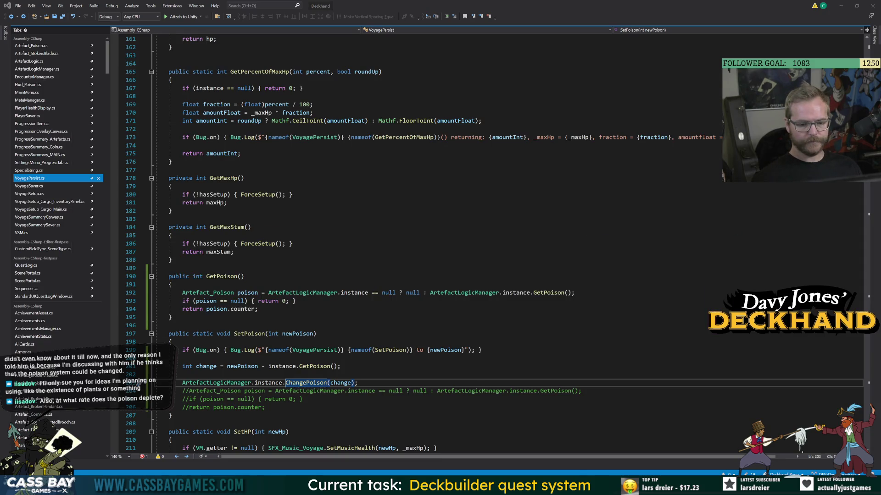
{"action": "key", "text": "alt+Tab"}
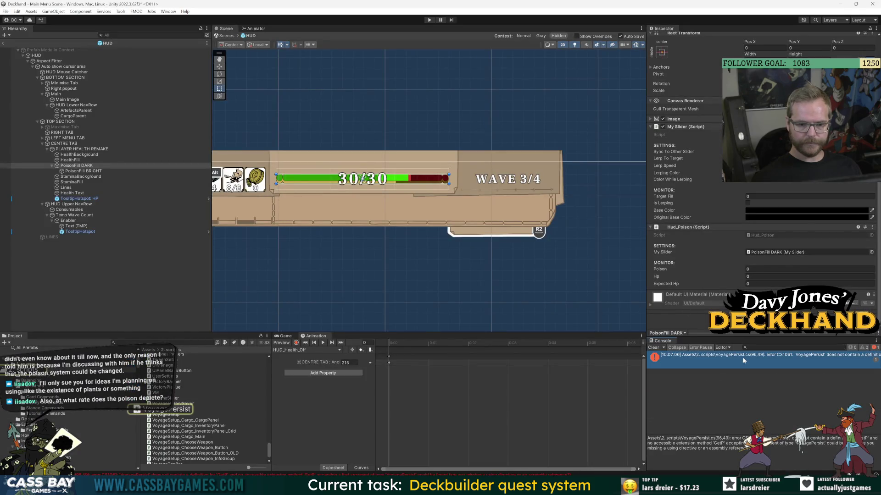
Change the _poison getter on line 96 to instance.GetPoison(), save, and let Unity recompile.
{"action": "key", "text": "alt+Tab"}
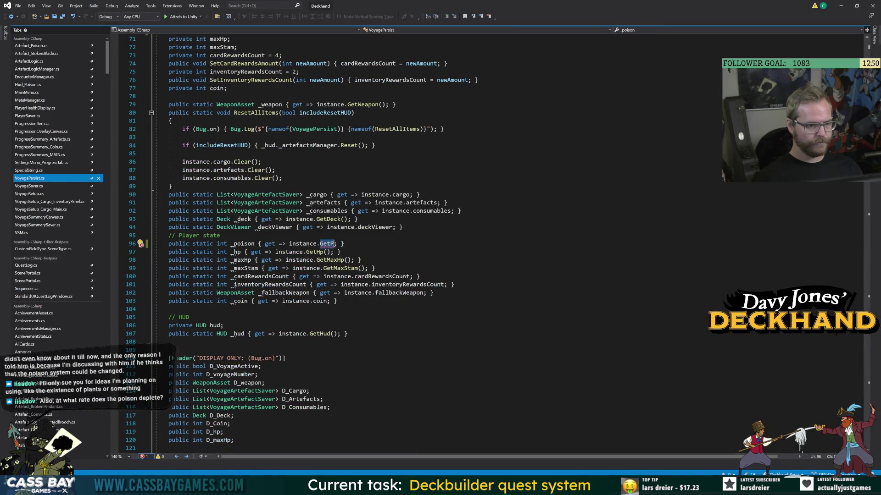
{"action": "left_click", "coordinate": [333, 244]}
{"action": "key", "text": "BackSpace"}
{"action": "key", "text": "BackSpace"}
{"action": "key", "text": "BackSpace"}
{"action": "type", "text": "get"}
{"action": "key", "text": "Tab"}
{"action": "type", "text": "()"}
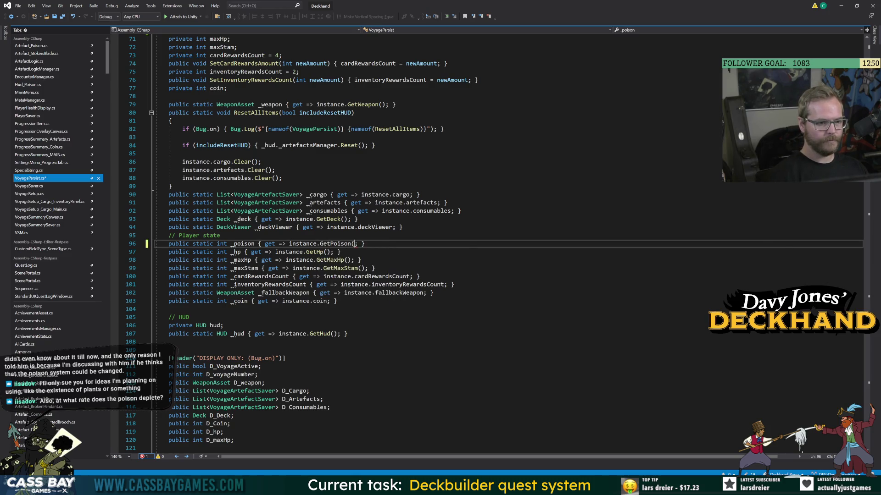
{"action": "key", "text": "ctrl+s"}
{"action": "left_click", "coordinate": [189, 317]}
{"action": "key", "text": "alt+Tab"}
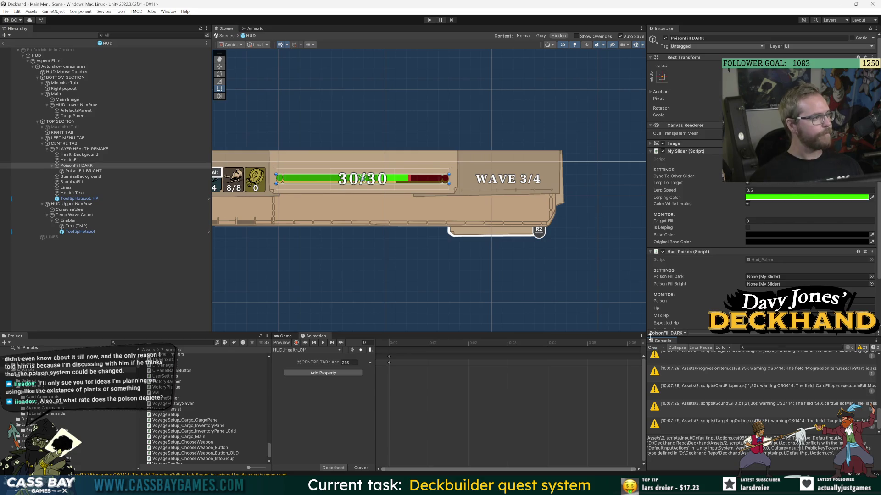
Clear the Console, assign PoisonFill DARK and BRIGHT to Hud_Poison's fill fields, and save the scene.
{"action": "left_click", "coordinate": [654, 350]}
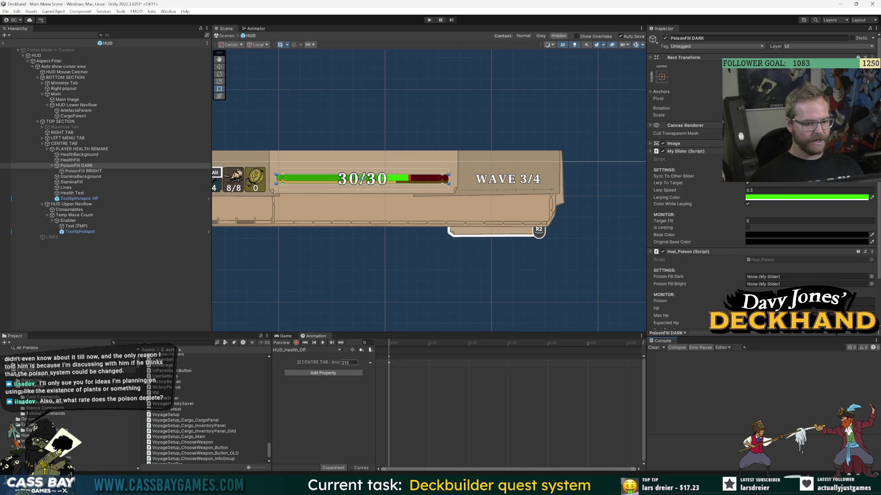
{"action": "left_click_drag", "start_coordinate": [71, 167], "coordinate": [807, 277]}
{"action": "mouse_move", "coordinate": [73, 173]}
{"action": "left_mouse_down"}
{"action": "mouse_move", "coordinate": [458, 238]}
{"action": "mouse_move", "coordinate": [807, 284]}
{"action": "left_mouse_up"}
{"action": "scroll", "coordinate": [715, 285], "scroll_direction": "down", "scroll_amount": 2}
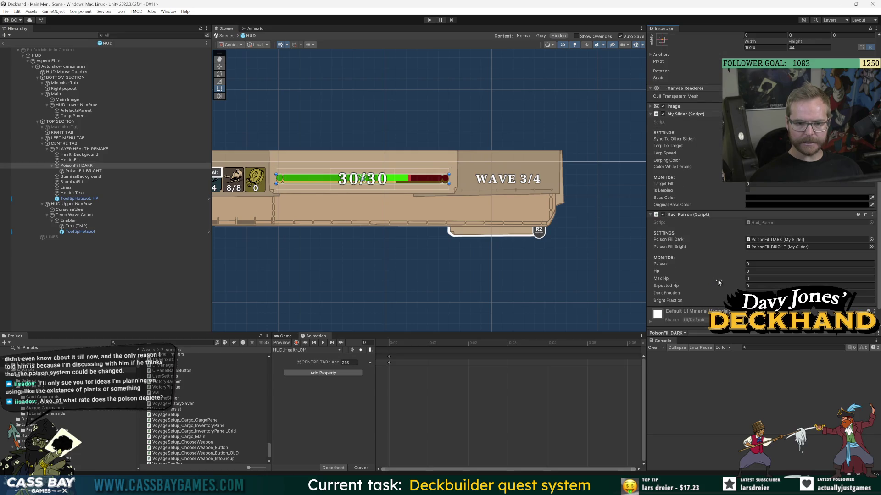
{"action": "left_click", "coordinate": [3, 44]}
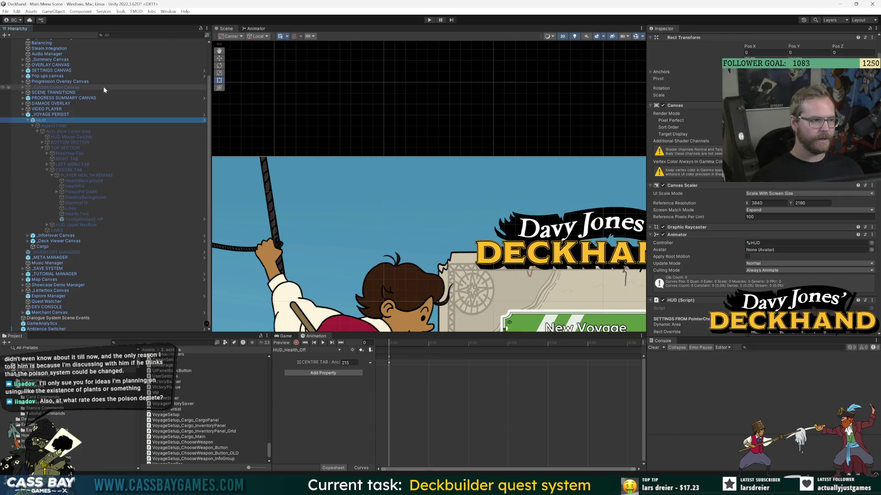
{"action": "key", "text": "ctrl+s"}
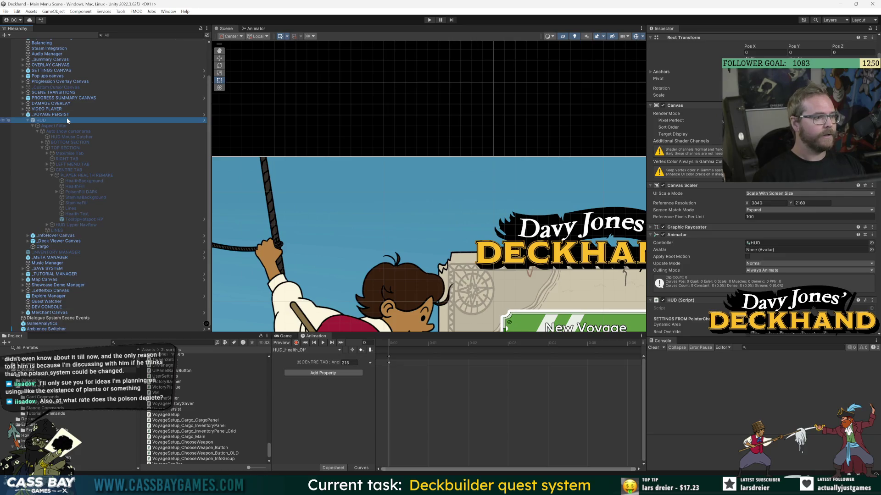
Open the _PERSIST prefab and the Bug script on _GAME MANAGER DDOL.
{"action": "scroll", "coordinate": [64, 92], "scroll_direction": "up", "scroll_amount": 5}
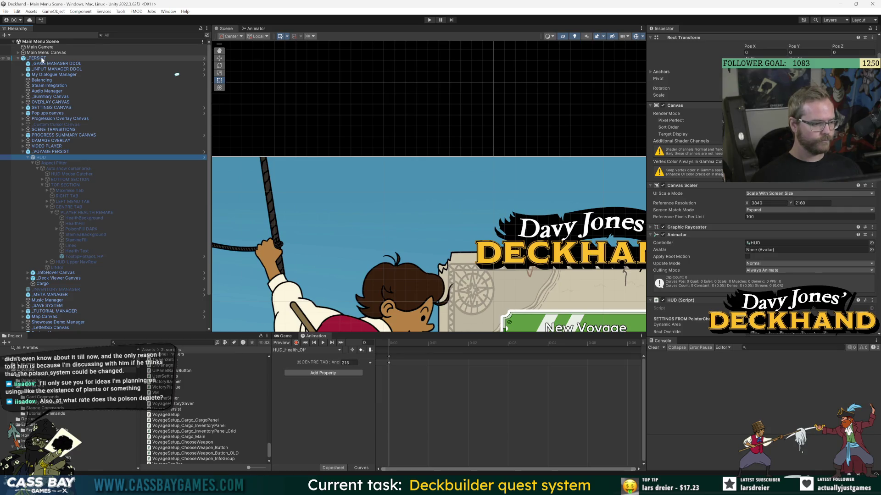
{"action": "left_click", "coordinate": [42, 59]}
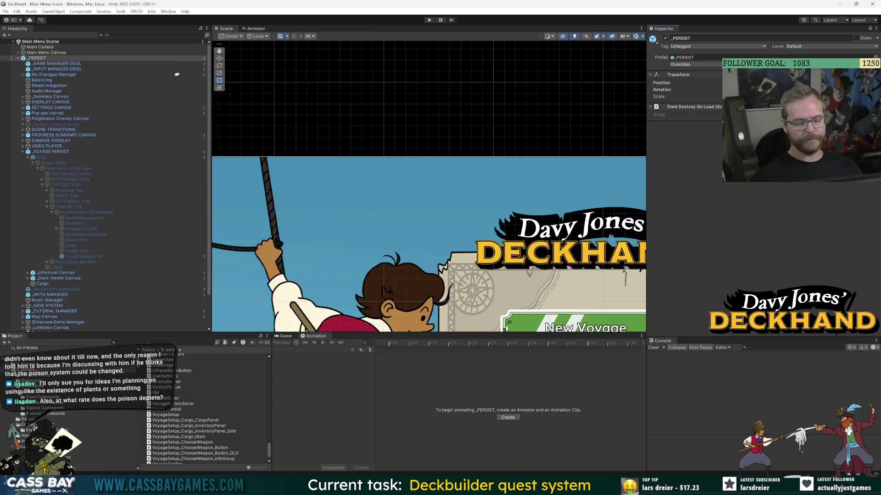
{"action": "double_click", "coordinate": [44, 58]}
{"action": "left_click", "coordinate": [45, 57]}
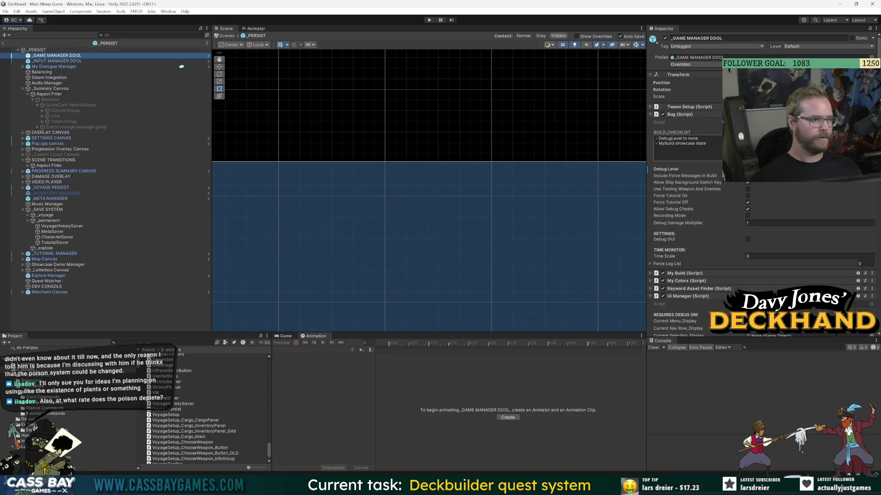
{"action": "left_click", "coordinate": [27, 419]}
{"action": "key", "text": "alt+Tab"}
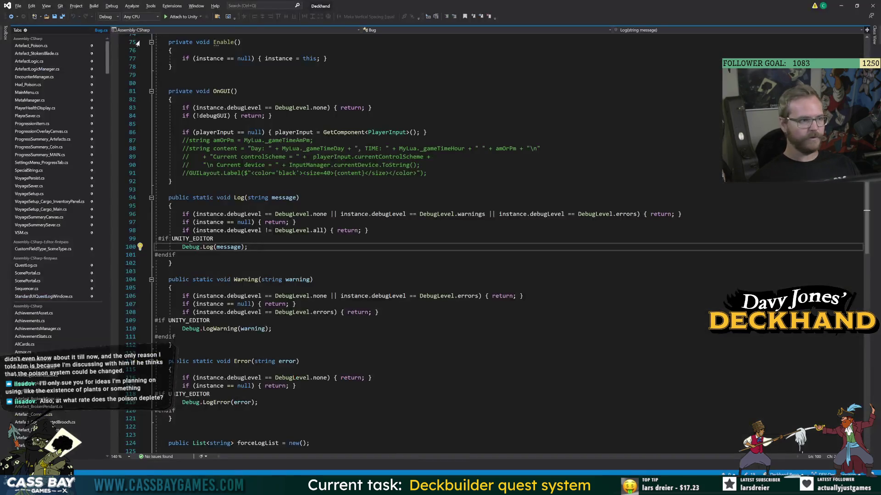
{"action": "scroll", "coordinate": [92, 369], "scroll_direction": "up", "scroll_amount": 15}
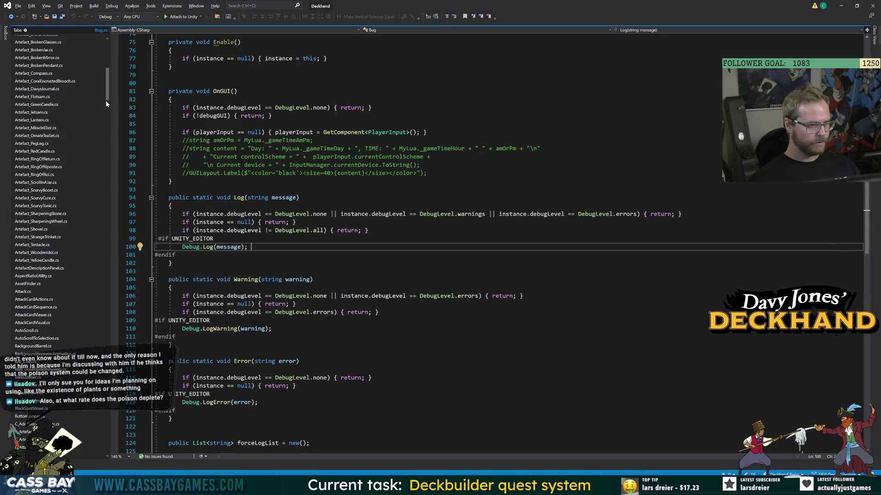
{"action": "scroll", "coordinate": [103, 100], "scroll_direction": "up", "scroll_amount": 15}
{"action": "left_click", "coordinate": [202, 164]}
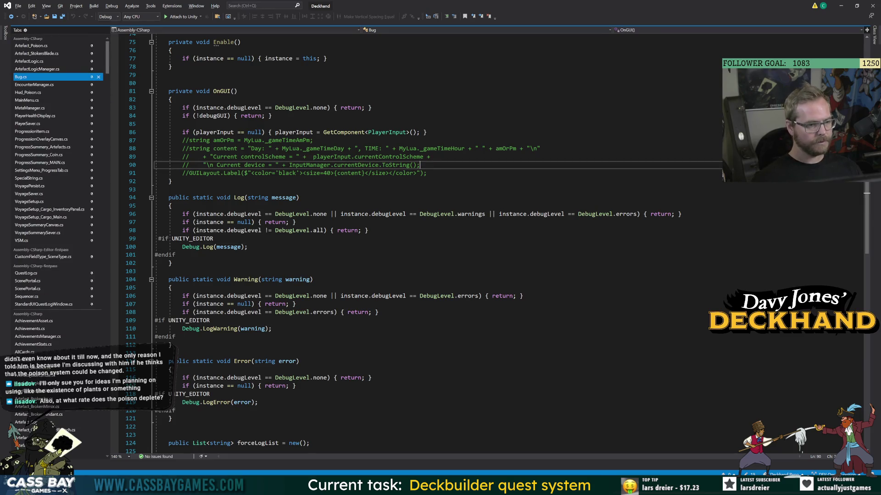
{"action": "scroll", "coordinate": [505, 243], "scroll_direction": "up", "scroll_amount": 20}
{"action": "scroll", "coordinate": [505, 243], "scroll_direction": "down", "scroll_amount": 5}
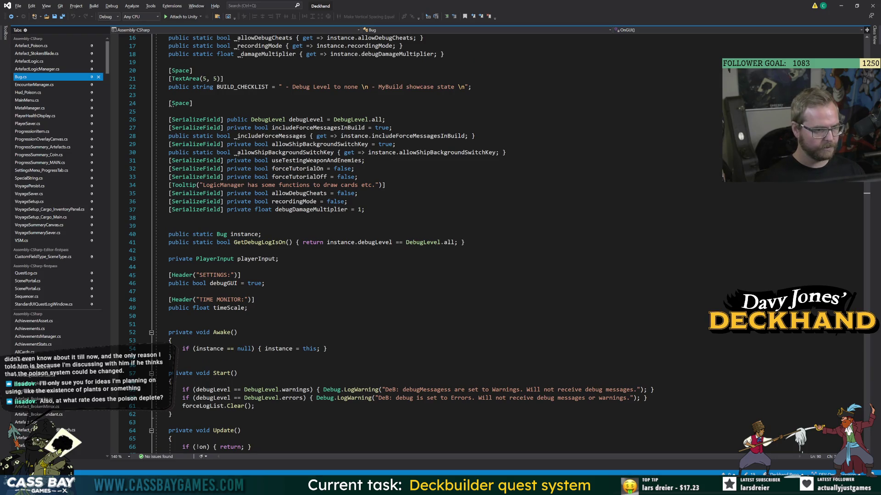
{"action": "left_click", "coordinate": [298, 193]}
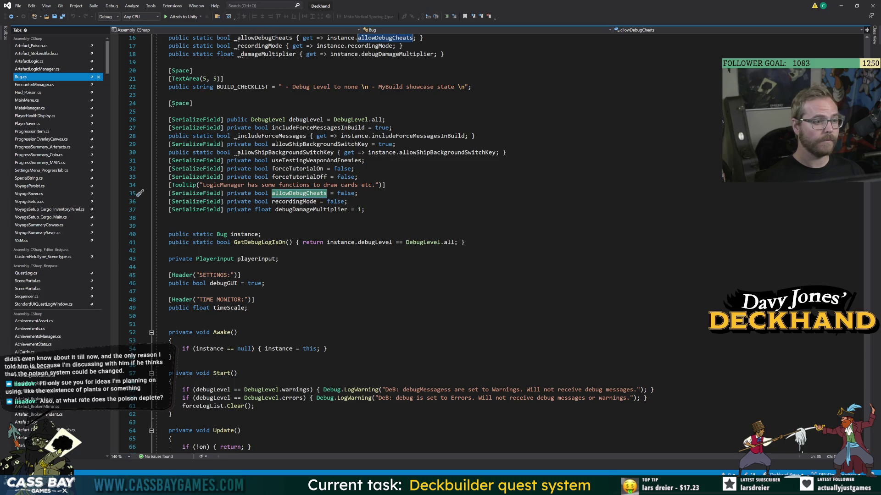
{"action": "scroll", "coordinate": [504, 243], "scroll_direction": "up", "scroll_amount": 4}
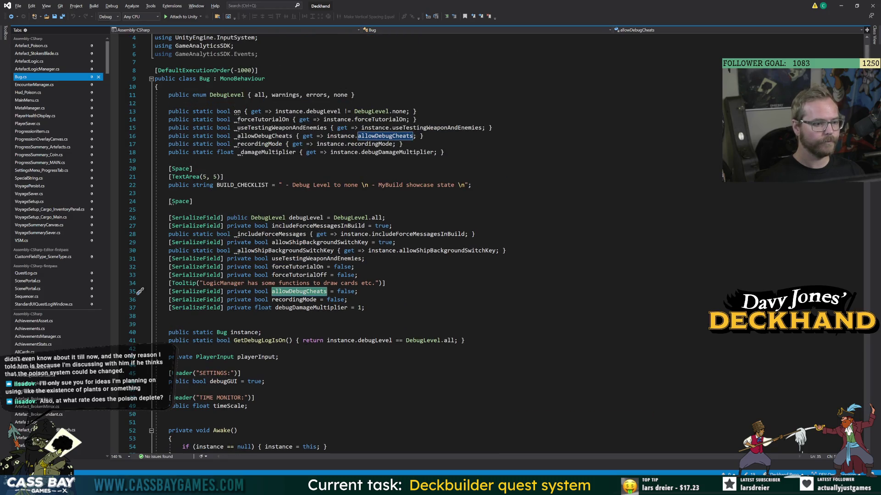
Add '[SerializeField] private bool addPoison = false;' below debugDamageMultiplier in Bug.cs and save.
{"action": "left_click", "coordinate": [303, 308]}
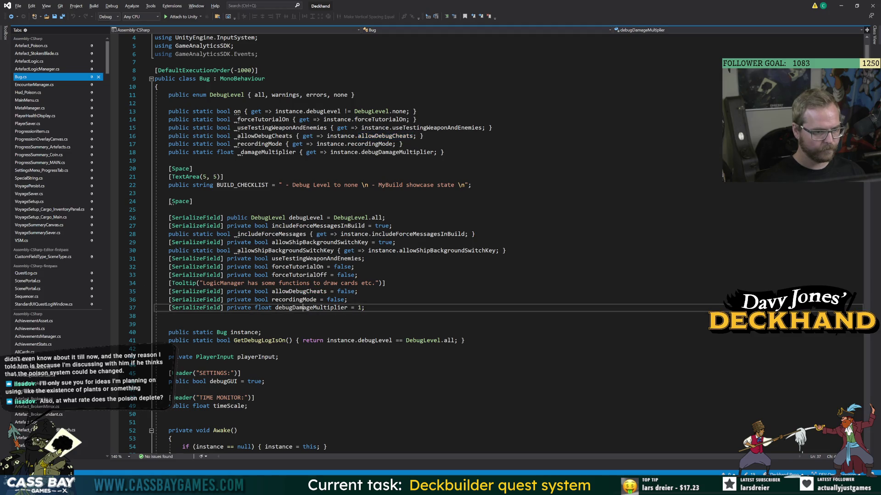
{"action": "key", "text": "Return"}
{"action": "type", "text": "[SerializeField] "}
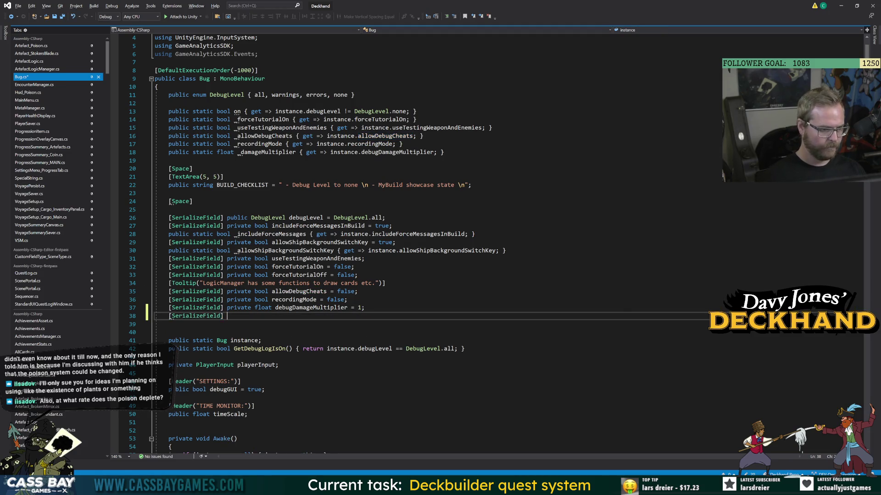
{"action": "type", "text": "private float "}
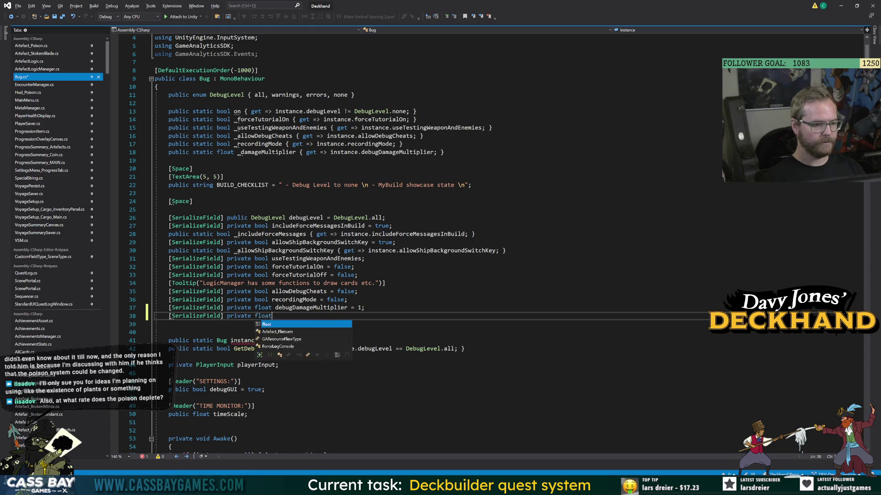
{"action": "type", "text": "add"}
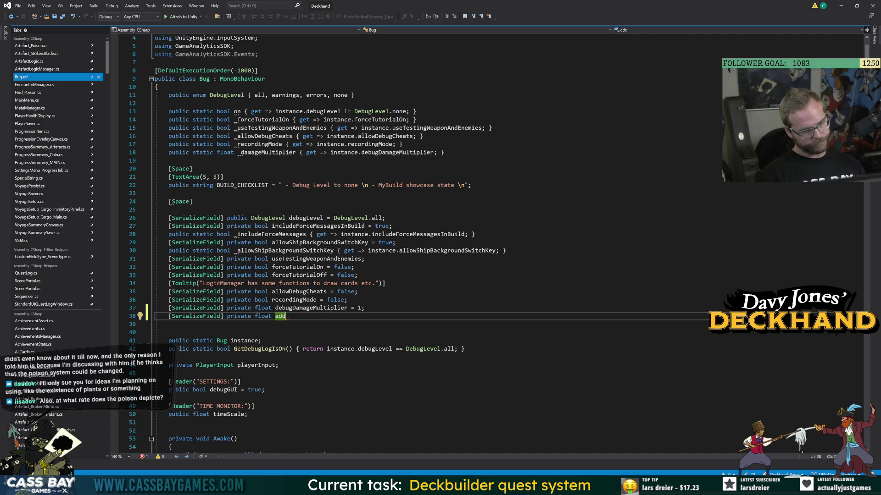
{"action": "key", "text": "BackSpace"}
{"action": "key", "text": "BackSpace"}
{"action": "key", "text": "BackSpace"}
{"action": "type", "text": "ool "}
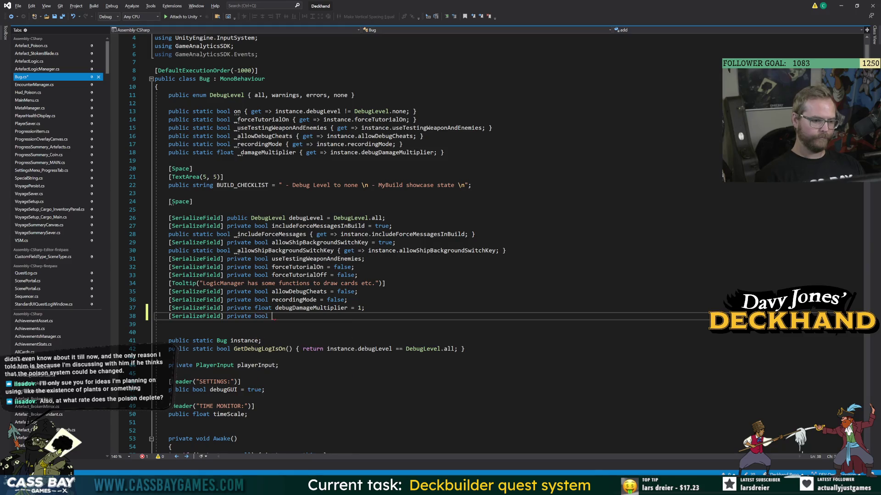
{"action": "type", "text": "ad"}
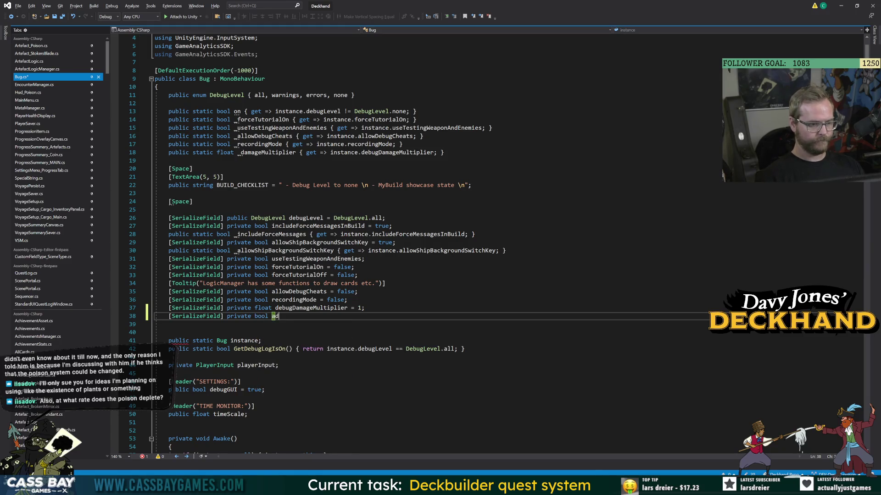
{"action": "type", "text": "dPoson"}
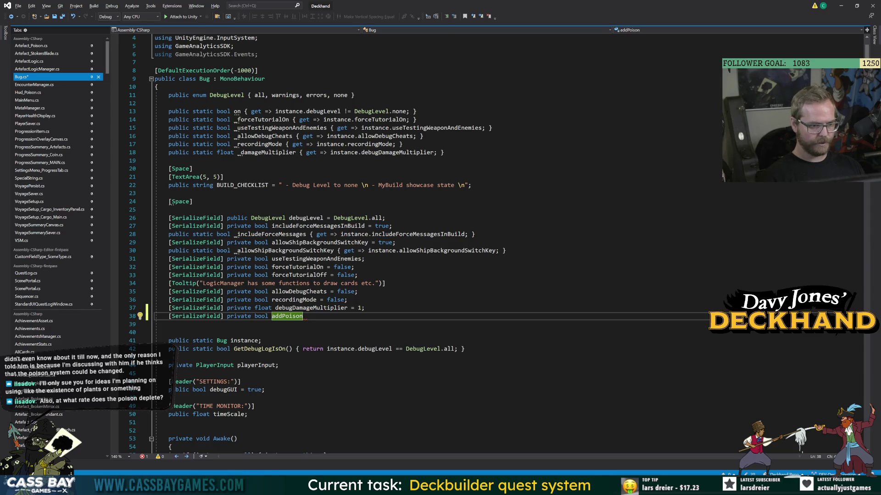
{"action": "type", "text": ";"}
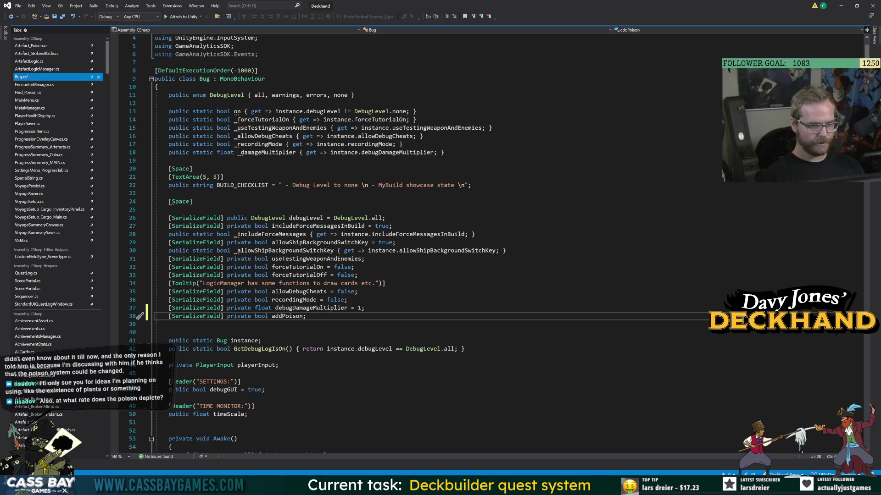
{"action": "type", "text": " = false;"}
{"action": "key", "text": "ctrl+s"}
{"action": "double_click", "coordinate": [280, 319]}
{"action": "scroll", "coordinate": [280, 319], "scroll_direction": "down", "scroll_amount": 7}
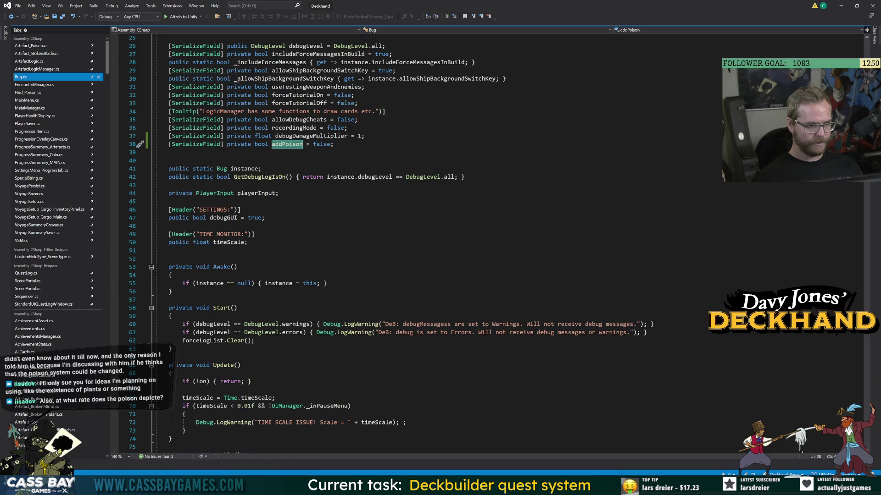
Add an if (addPoison) block to Bug's Update that resets addPoison to false.
{"action": "scroll", "coordinate": [279, 319], "scroll_direction": "down", "scroll_amount": 5}
{"action": "left_click", "coordinate": [185, 308]}
{"action": "key", "text": "Return"}
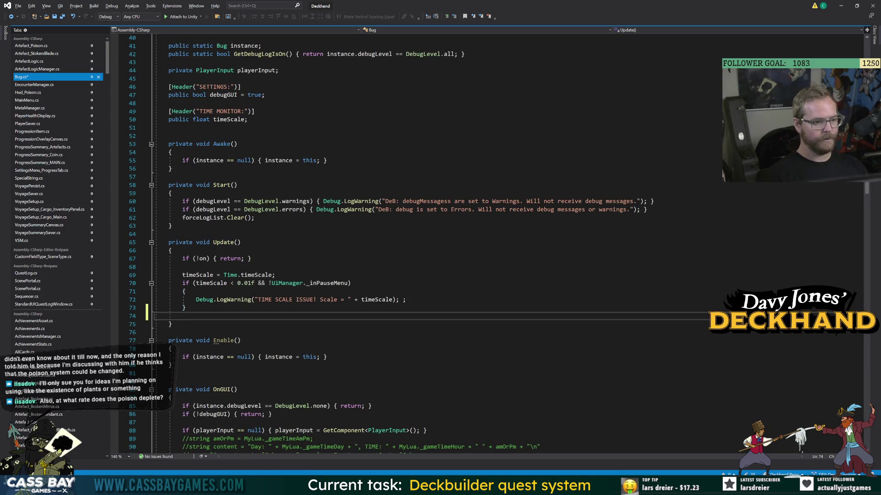
{"action": "key", "text": "Return"}
{"action": "type", "text": "if ("}
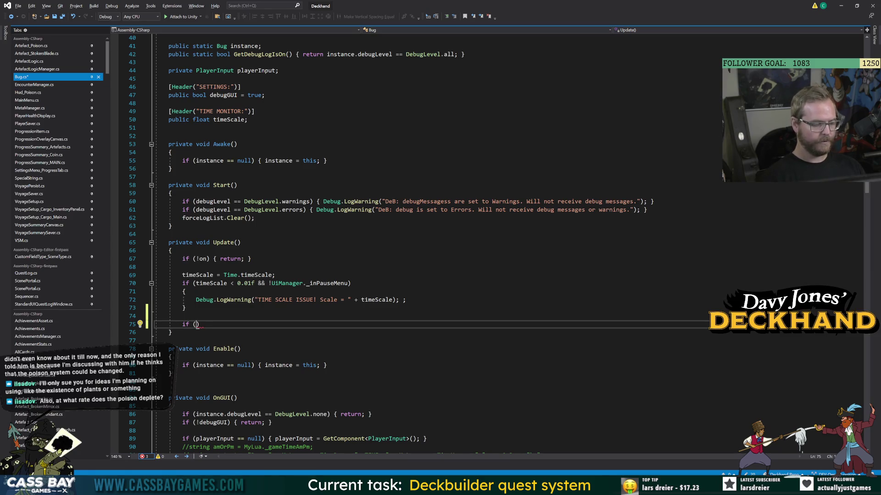
{"action": "type", "text": "addPoison !"}
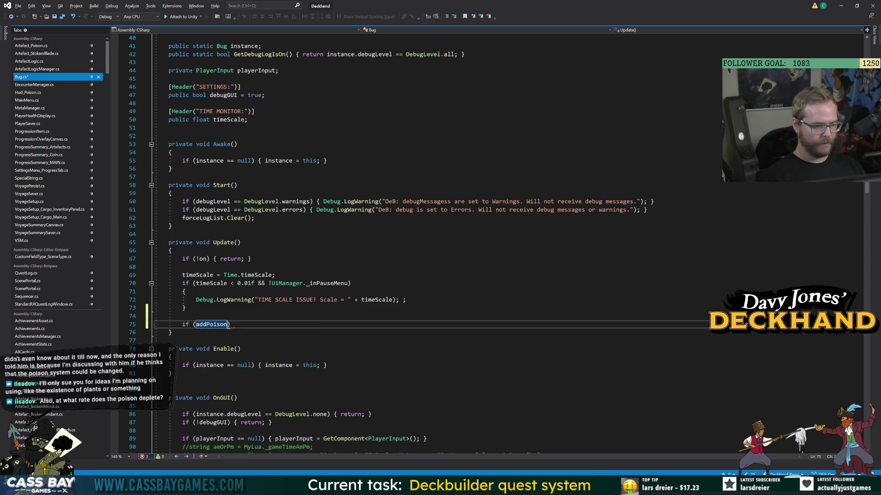
{"action": "type", "text": "null"}
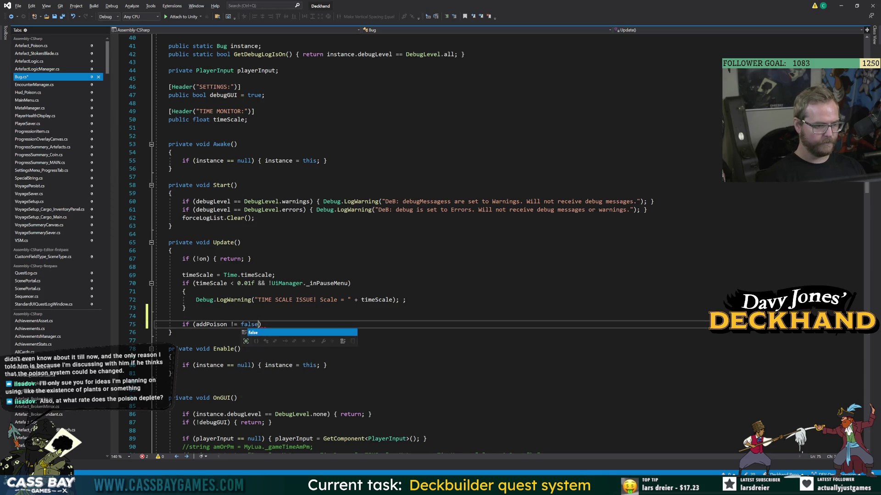
{"action": "key", "text": "BackSpace"}
{"action": "key", "text": "BackSpace"}
{"action": "key", "text": "BackSpace"}
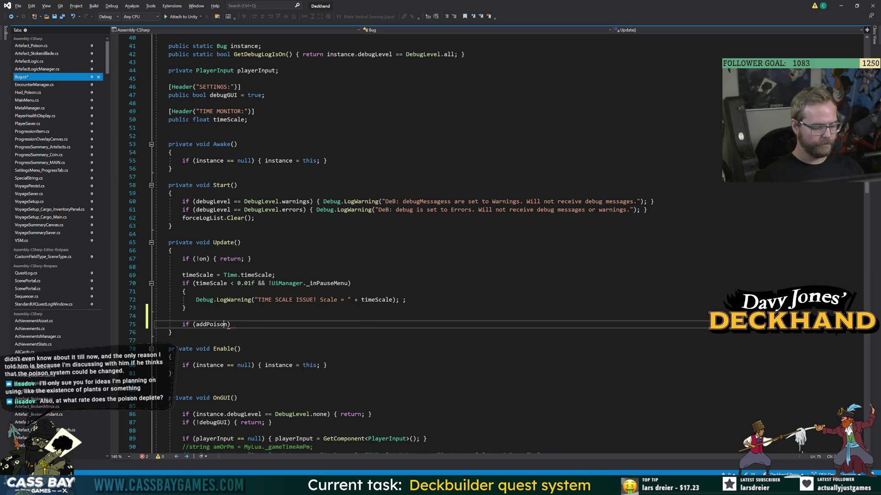
{"action": "key", "text": "End"}
{"action": "type", "text": "{"}
{"action": "key", "text": "Return"}
{"action": "key", "text": "ctrl+s"}
{"action": "type", "text": "addPoison = false;"}
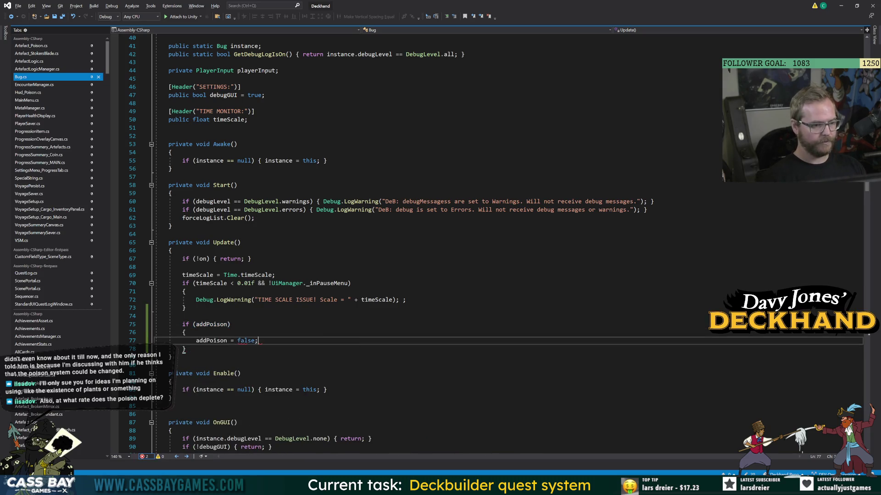
{"action": "key", "text": "Return"}
{"action": "type", "text": "Ar"}
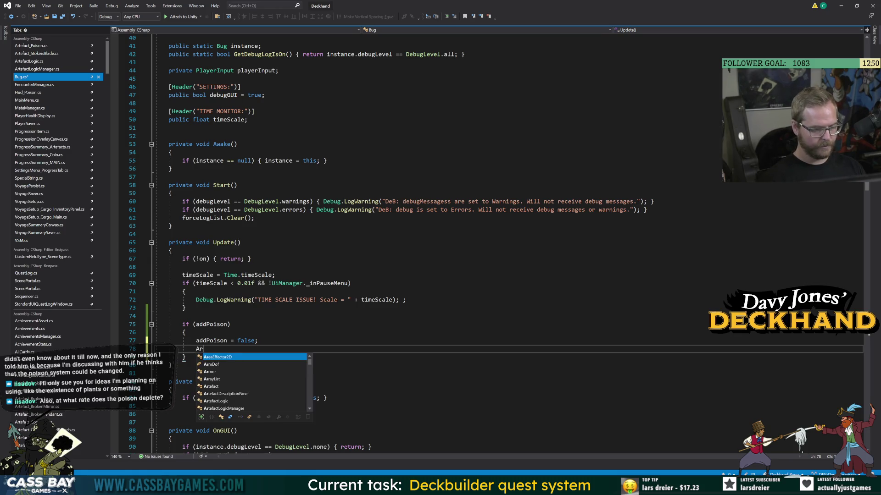
Start a VoyagePersist.SetPoison( call inside the block and go to SetPoison's definition.
{"action": "key", "text": "BackSpace"}
{"action": "type", "text": "VoyagePersist."}
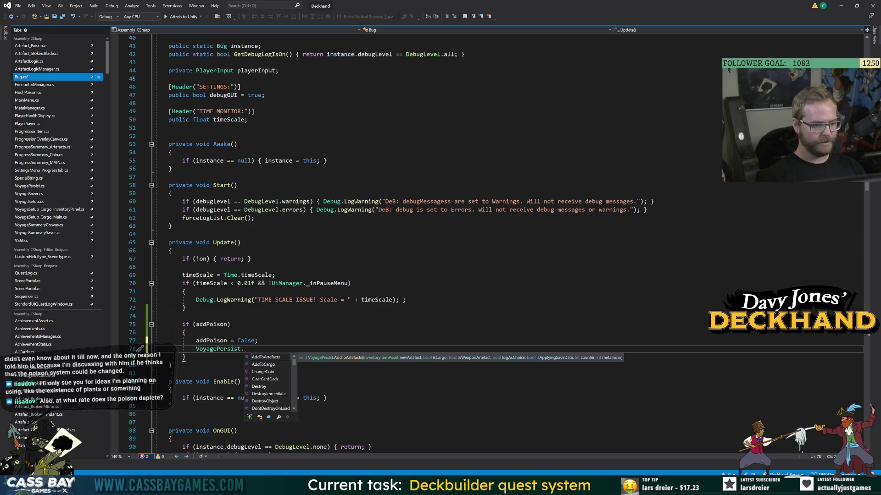
{"action": "type", "text": "chang"}
{"action": "key", "text": "BackSpace"}
{"action": "key", "text": "BackSpace"}
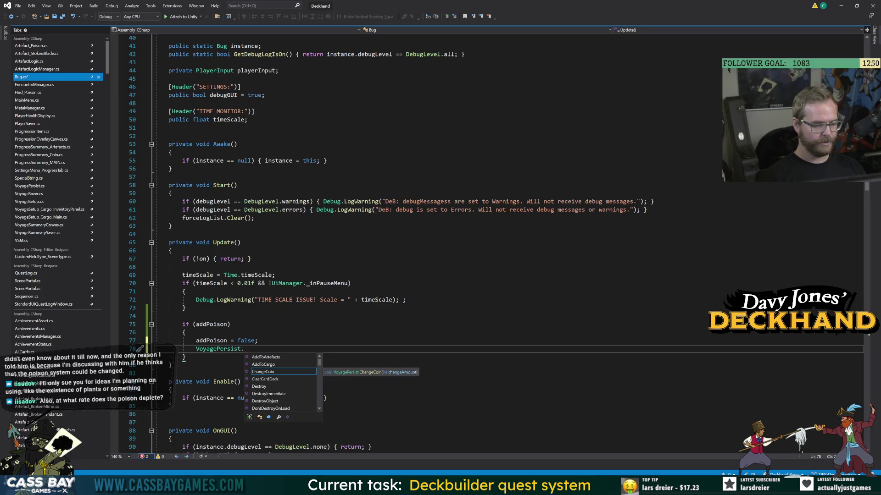
{"action": "type", "text": "instance.c"}
{"action": "key", "text": "BackSpace"}
{"action": "key", "text": "BackSpace"}
{"action": "key", "text": "BackSpace"}
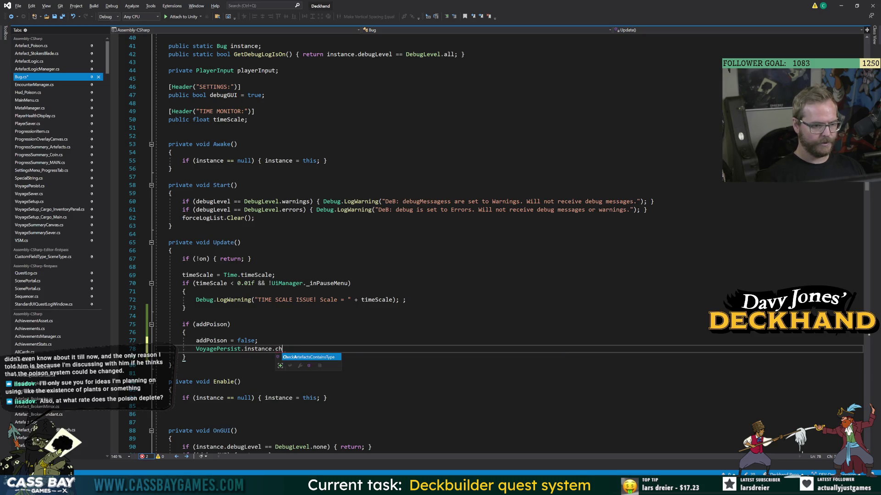
{"action": "type", "text": "pois"}
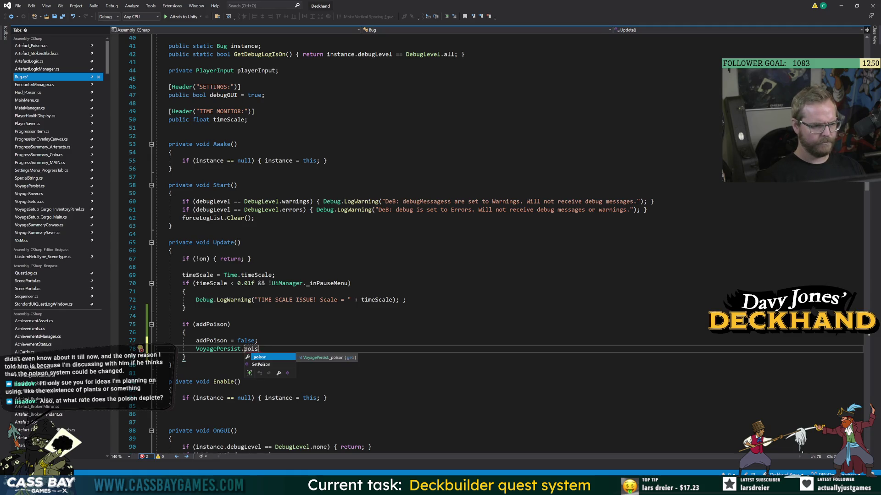
{"action": "key", "text": "Down"}
{"action": "key", "text": "Tab"}
{"action": "type", "text": "("}
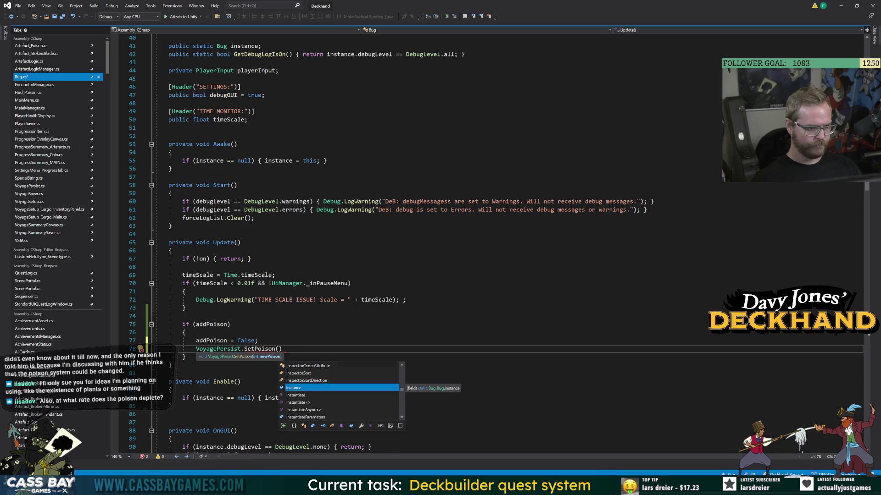
{"action": "key", "text": "Escape"}
{"action": "key", "text": "F12"}
{"action": "left_click", "coordinate": [172, 227]}
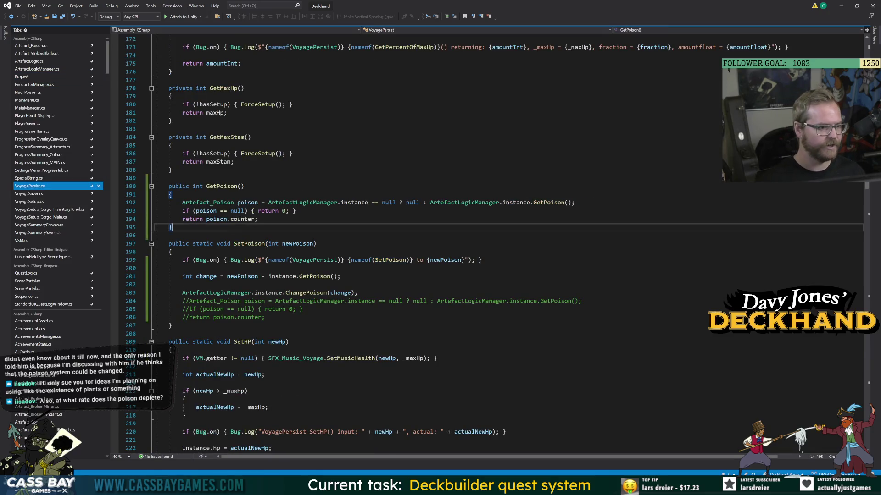
Declare public static void ChangePoison(int change) in VoyagePersist, pasting in the ArtefactLogicManager call and debug log lines.
{"action": "key", "text": "Return"}
{"action": "key", "text": "Return"}
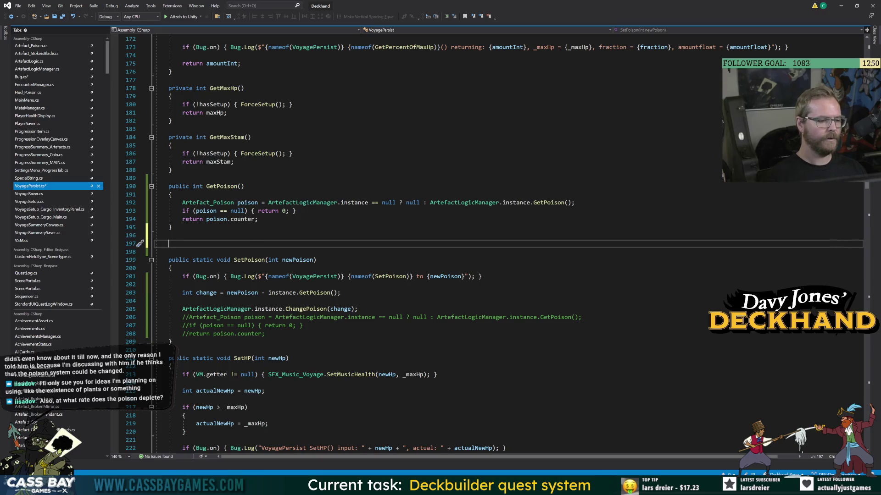
{"action": "type", "text": "public static void "}
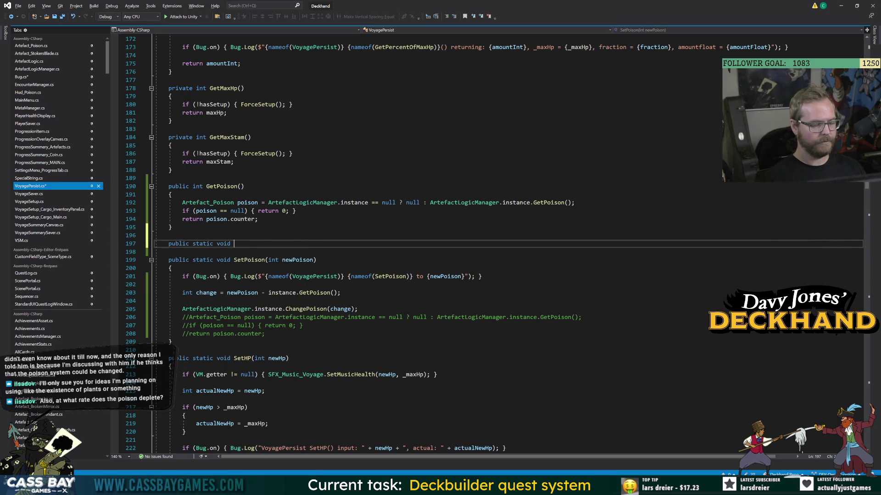
{"action": "type", "text": "CChangeP"}
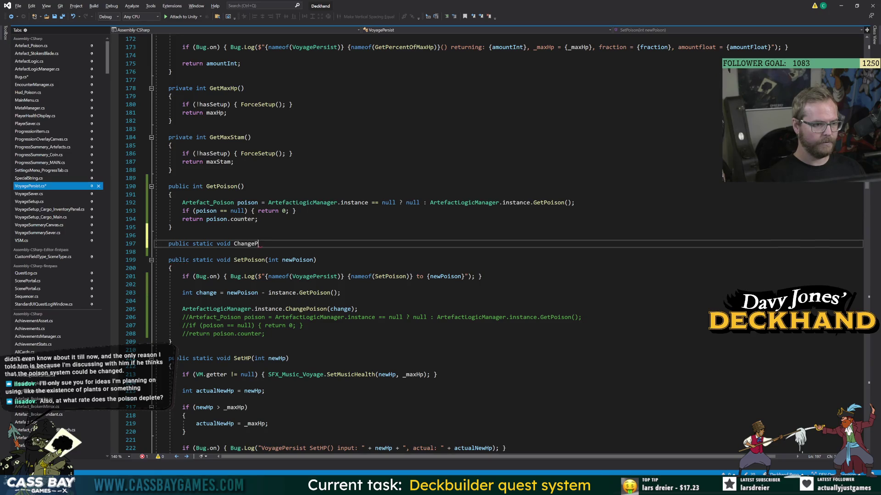
{"action": "type", "text": "on"}
{"action": "type", "text": "int"}
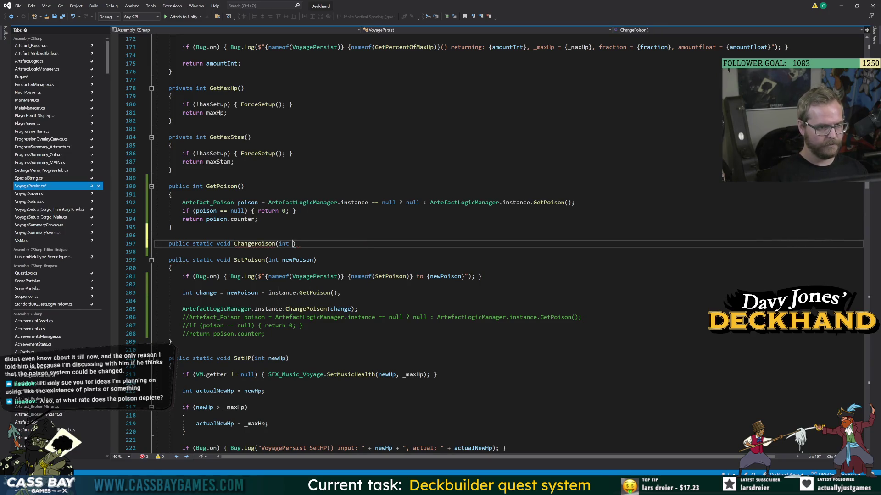
{"action": "type", "text": "hange"}
{"action": "key", "text": "Return"}
{"action": "type", "text": "{"}
{"action": "key", "text": "Return"}
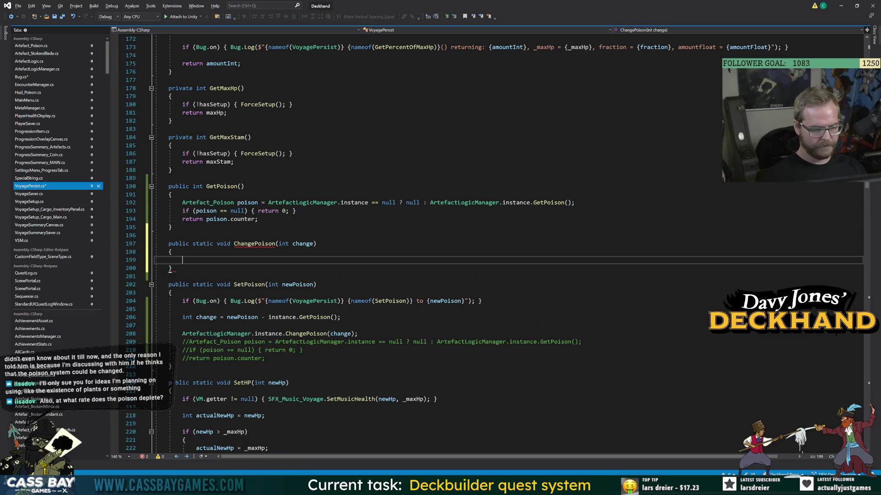
{"action": "left_click_drag", "start_coordinate": [357, 333], "coordinate": [179, 333]}
{"action": "key", "text": "ctrl+c"}
{"action": "left_click", "coordinate": [182, 259]}
{"action": "key", "text": "ctrl+v"}
{"action": "left_click_drag", "start_coordinate": [482, 300], "coordinate": [178, 301]}
{"action": "left_click", "coordinate": [171, 252]}
{"action": "key", "text": "Return"}
{"action": "key", "text": "ctrl+v"}
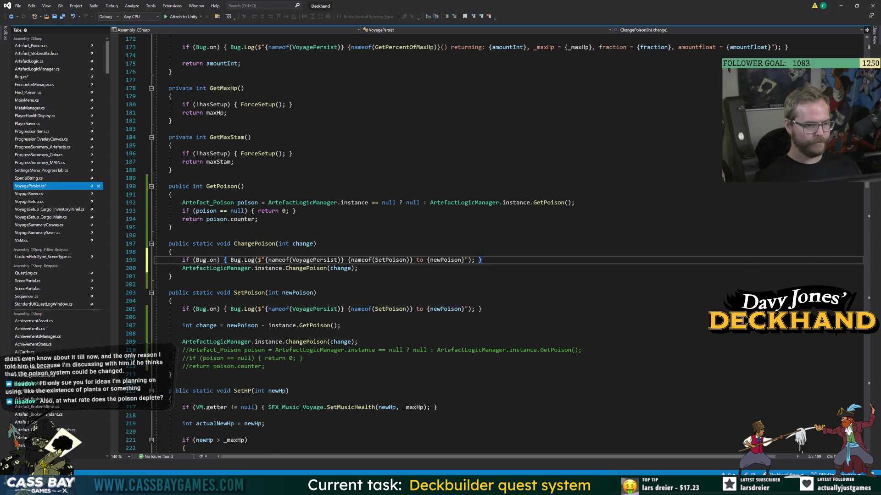
Edit the pasted lines to use ChangePoison and the change parameter, reword the log, and save.
{"action": "left_click", "coordinate": [276, 244]}
{"action": "key", "text": "ctrl+c"}
{"action": "double_click", "coordinate": [390, 260]}
{"action": "key", "text": "ctrl+v"}
{"action": "double_click", "coordinate": [303, 244]}
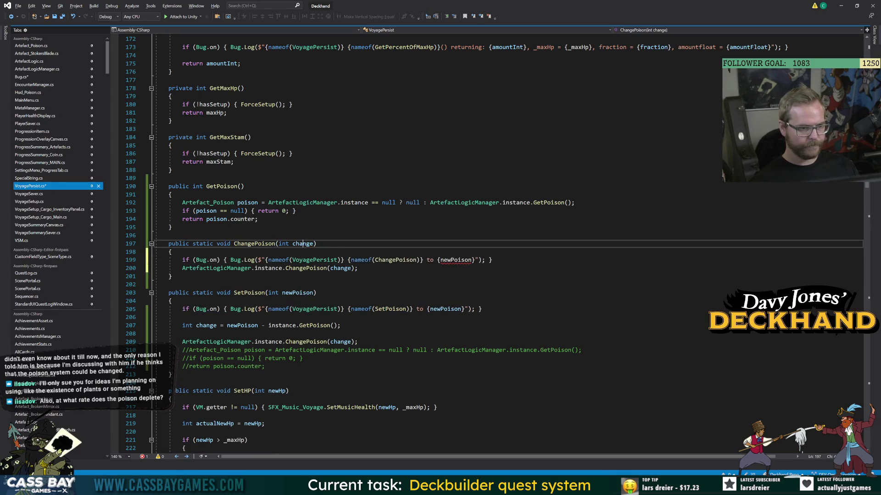
{"action": "key", "text": "ctrl+c"}
{"action": "double_click", "coordinate": [445, 260]}
{"action": "key", "text": "ctrl+v"}
{"action": "double_click", "coordinate": [430, 260]}
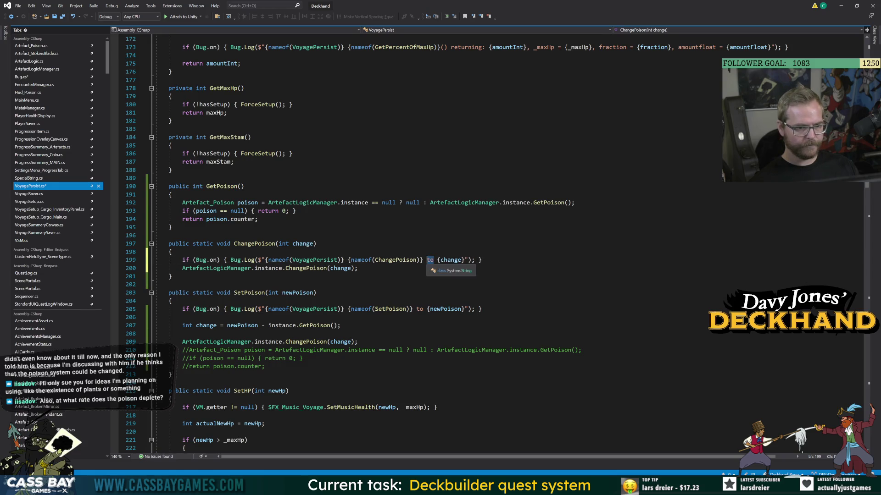
{"action": "type", "text": "nb"}
{"action": "key", "text": "BackSpace"}
{"action": "key", "text": "BackSpace"}
{"action": "type", "text": "by"}
{"action": "key", "text": "ctrl+s"}
Compute int newPoison = _poison + change; and append ', new total = {newPoison}' to the log.
{"action": "left_click", "coordinate": [168, 285]}
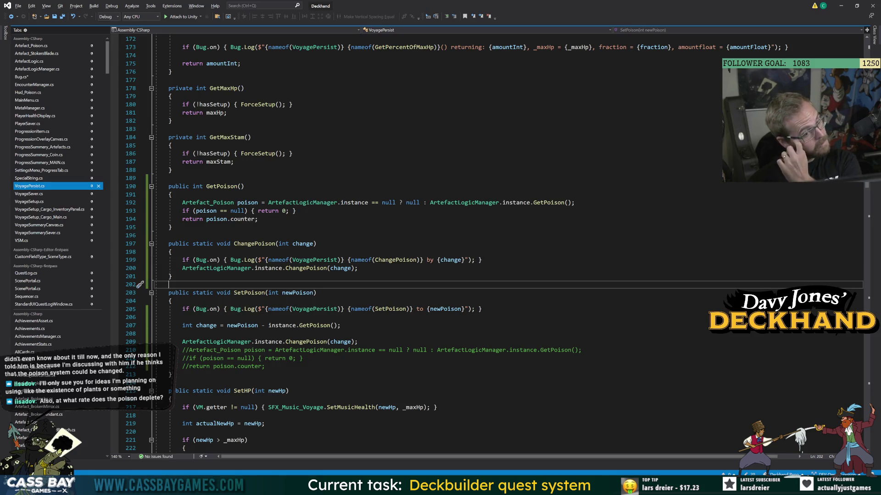
{"action": "left_click", "coordinate": [230, 259]}
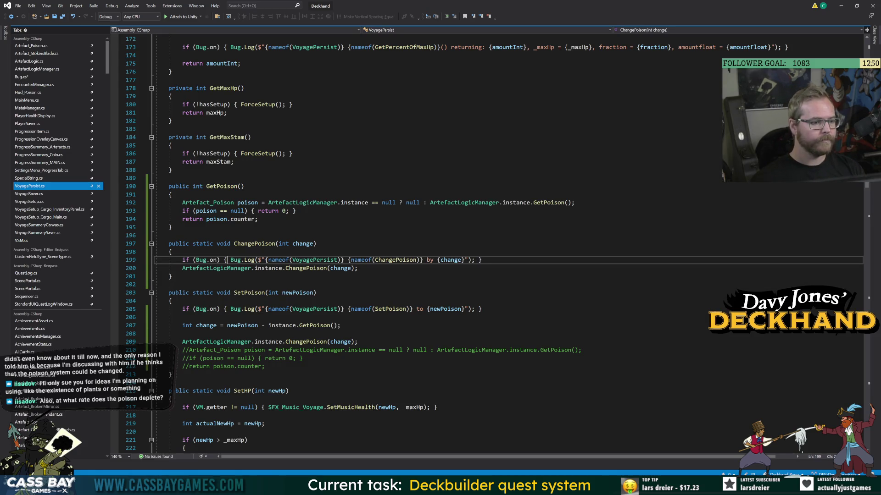
{"action": "type", "text": "int newPo"}
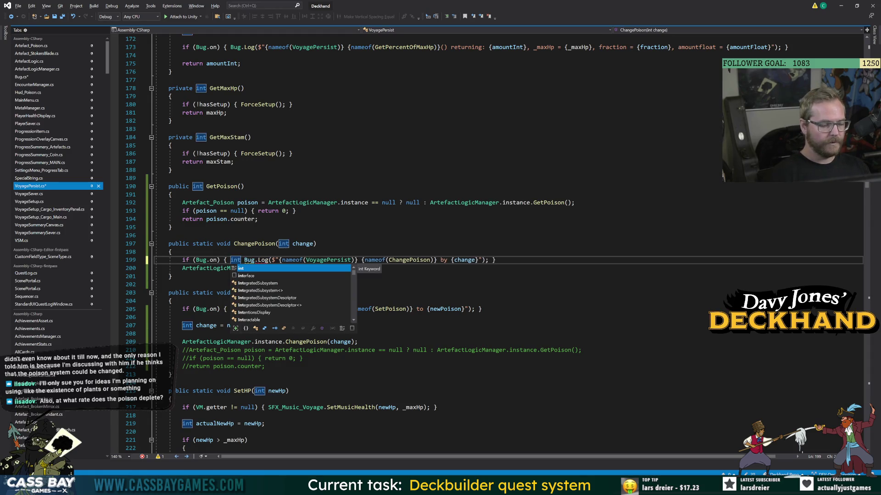
{"action": "type", "text": "ison ="}
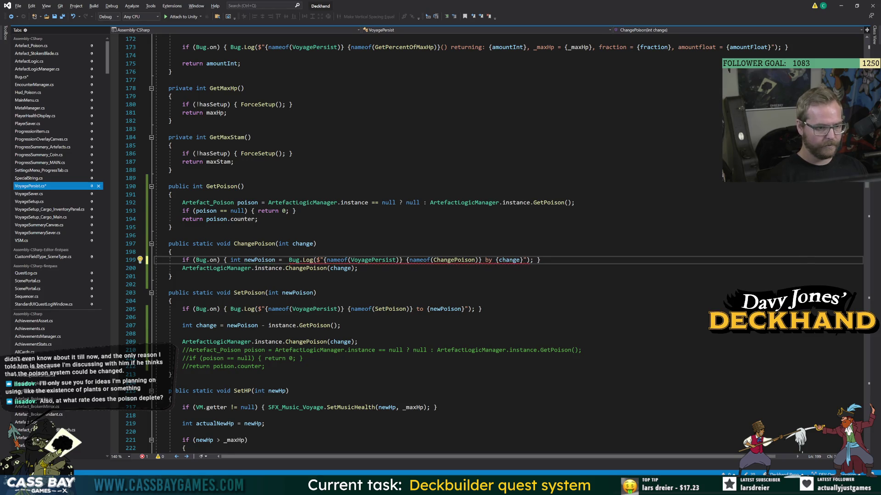
{"action": "type", "text": " Get"}
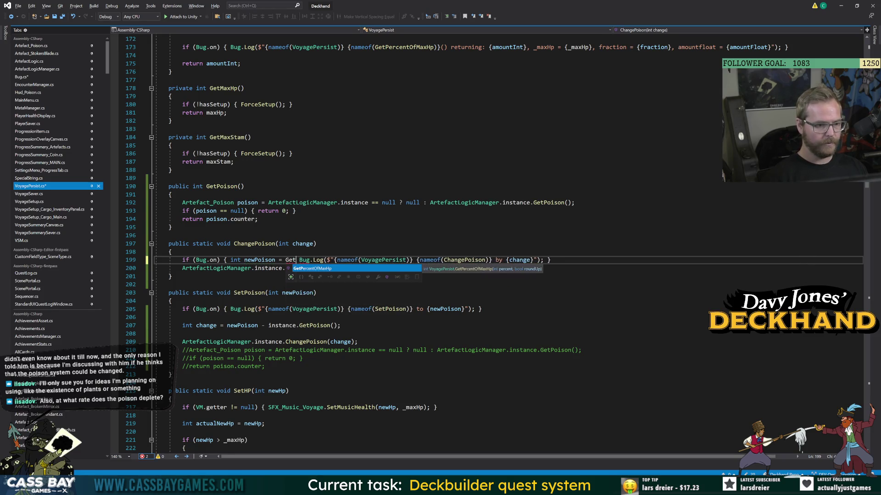
{"action": "key", "text": "BackSpace"}
{"action": "key", "text": "BackSpace"}
{"action": "key", "text": "BackSpace"}
{"action": "type", "text": "_poison + change;"}
{"action": "key", "text": "ctrl+s"}
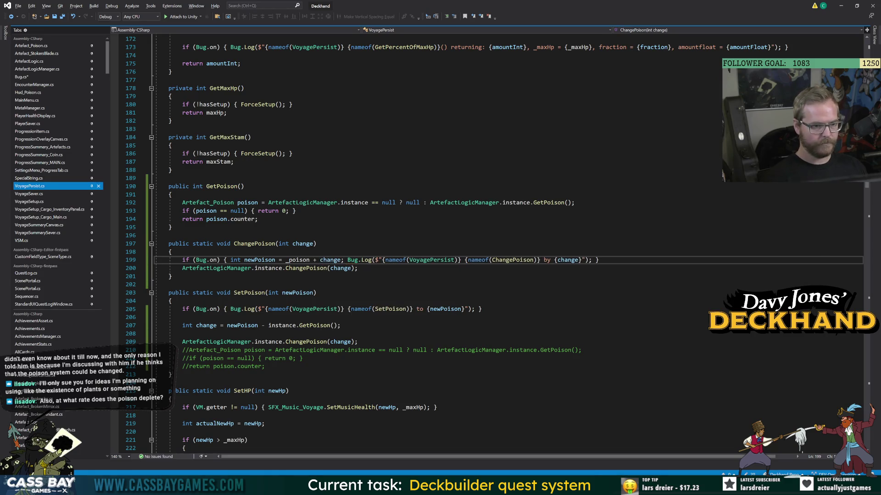
{"action": "left_click", "coordinate": [586, 259]}
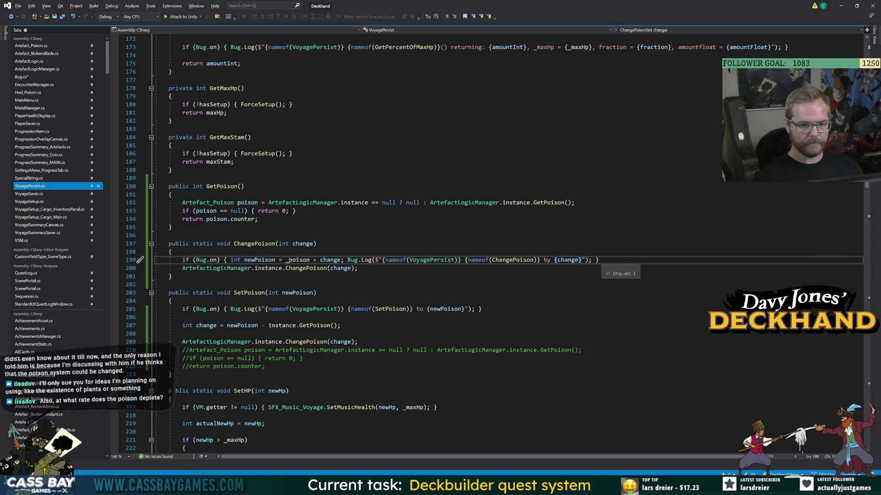
{"action": "type", "text": ", new "}
{"action": "type", "text": "total = {p"}
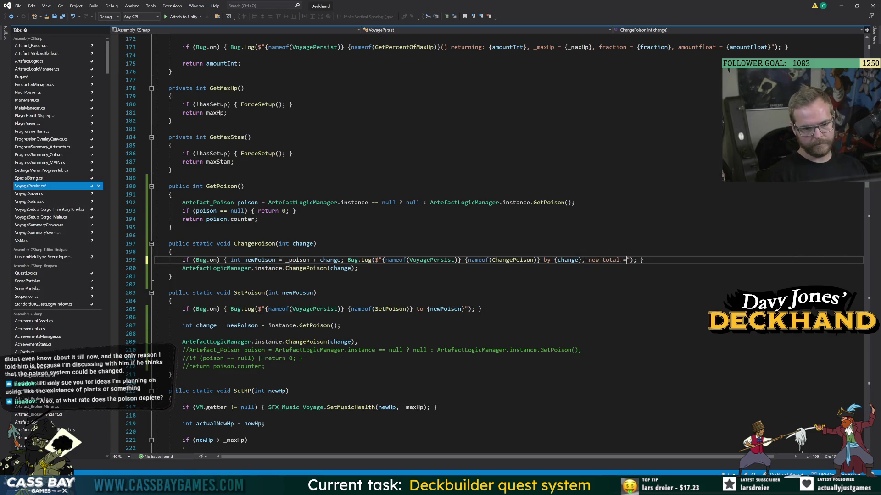
{"action": "key", "text": "BackSpace"}
{"action": "type", "text": "newPoison}"}
{"action": "left_click", "coordinate": [266, 293]}
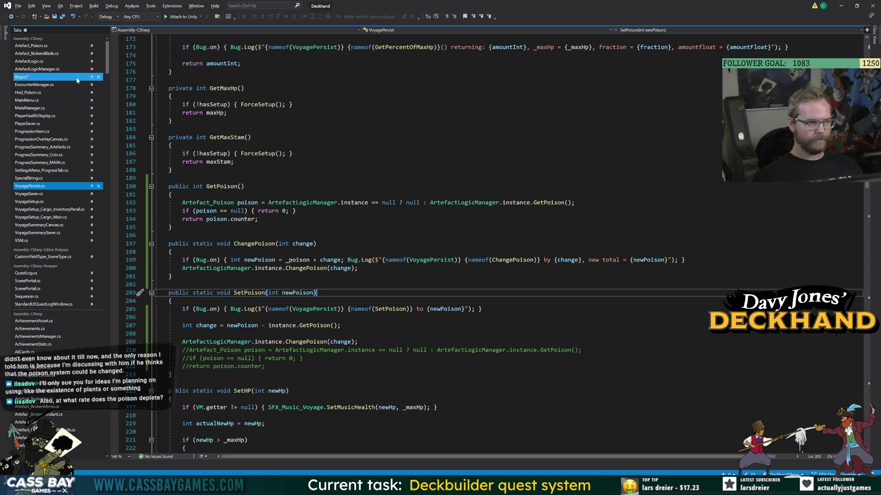
{"action": "left_click", "coordinate": [23, 77]}
Replace Bug.cs's SetPoison call with VoyagePersist.ChangePoison(poisonTestAmount) and save.
{"action": "key", "text": "Delete"}
{"action": "type", "text": "chan"}
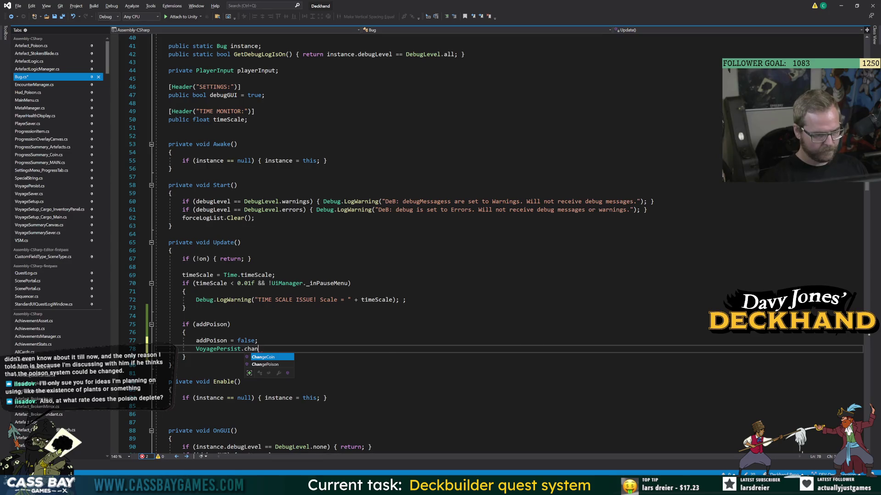
{"action": "type", "text": "(5);"}
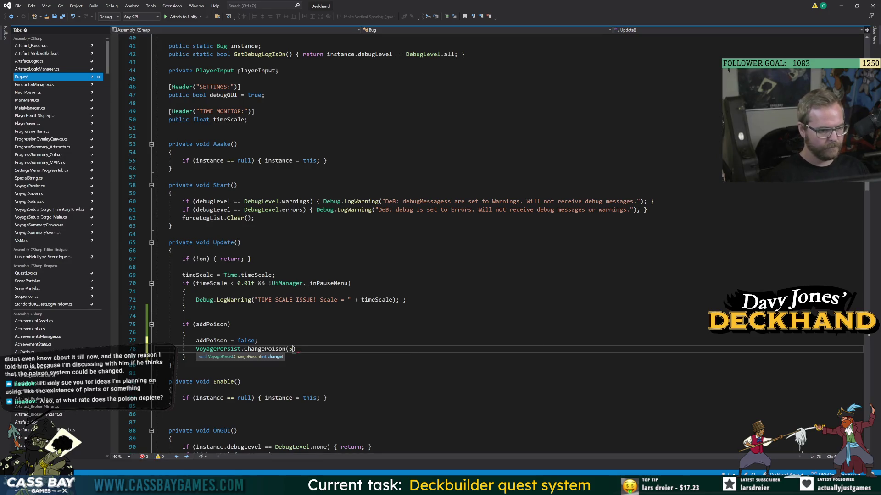
{"action": "key", "text": "ctrl+s"}
{"action": "left_click", "coordinate": [240, 382]}
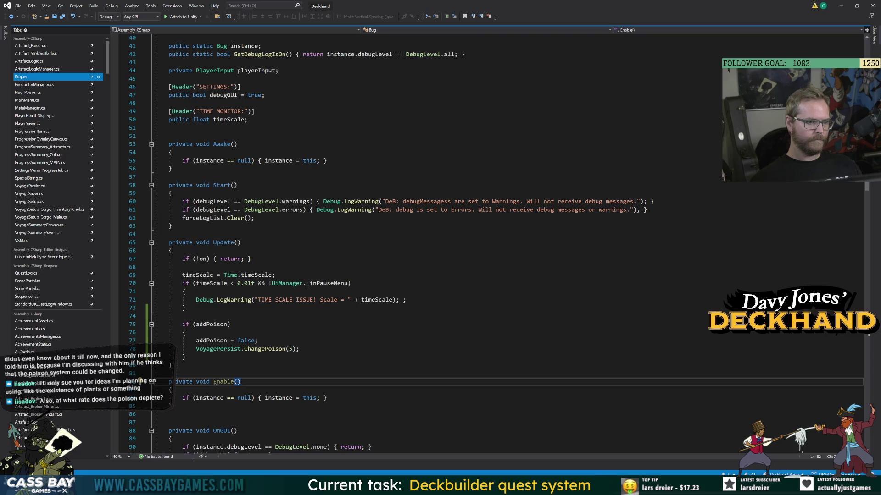
{"action": "double_click", "coordinate": [290, 349]}
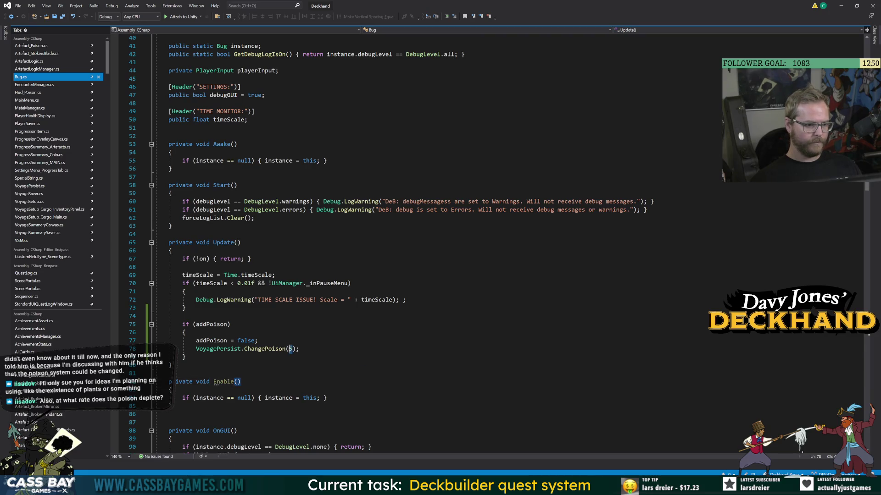
{"action": "type", "text": "poisonTestAmo"}
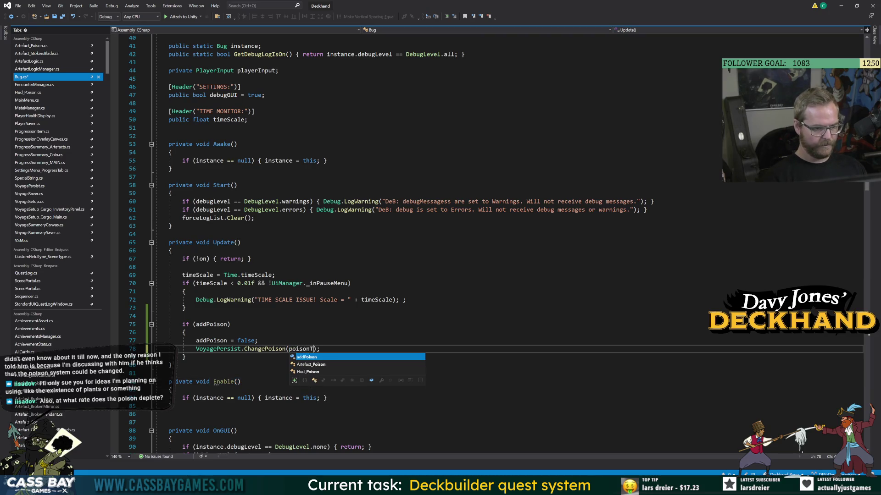
{"action": "type", "text": "unt"}
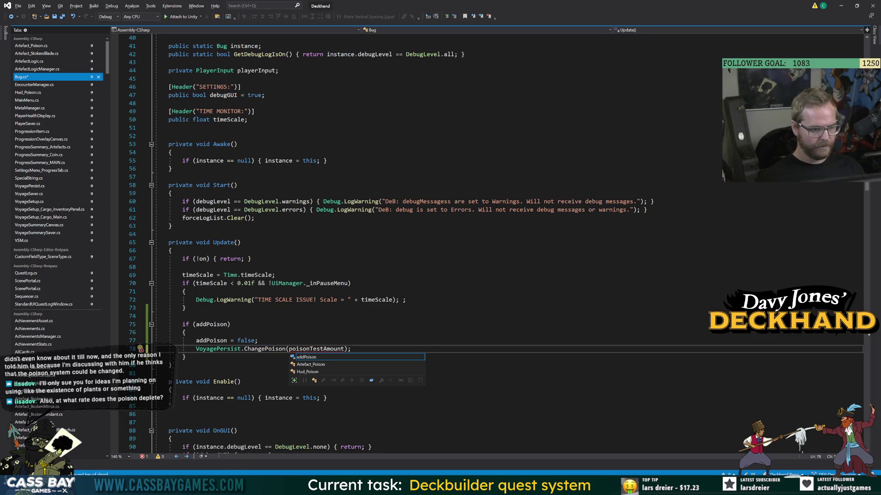
Add a [SerializeField] private int poisonTestAmount field below addPoison, then return to Unity.
{"action": "scroll", "coordinate": [459, 243], "scroll_direction": "up", "scroll_amount": 6}
{"action": "scroll", "coordinate": [459, 243], "scroll_direction": "up", "scroll_amount": 7}
{"action": "left_click", "coordinate": [340, 340]}
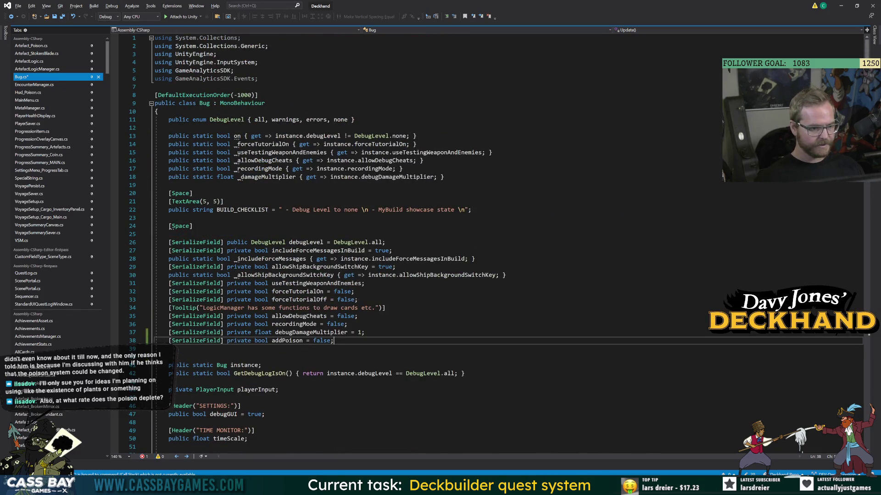
{"action": "key", "text": "Return"}
{"action": "type", "text": "[SerializeField] private int t"}
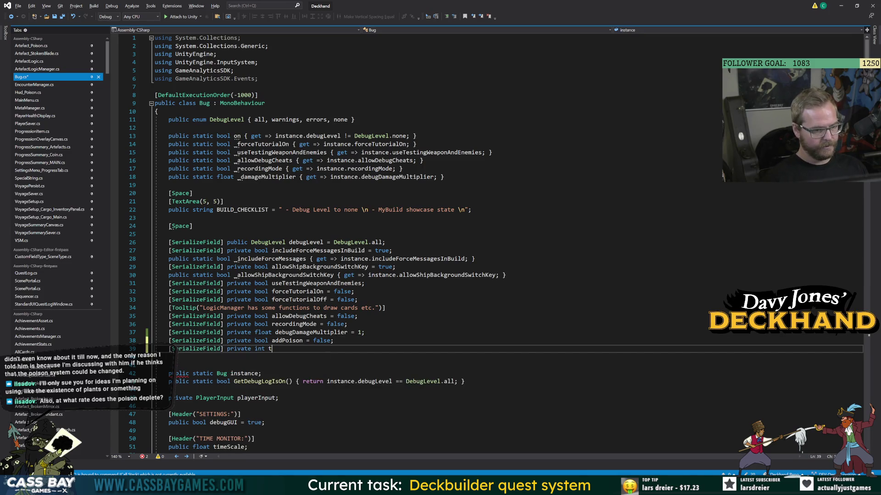
{"action": "key", "text": "BackSpace"}
{"action": "type", "text": "newPoison"}
{"action": "key", "text": "ctrl+BackSpace"}
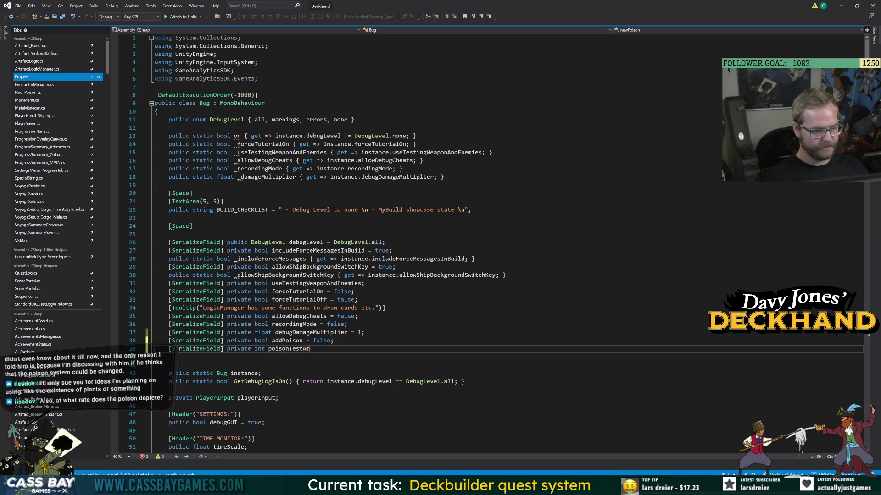
{"action": "type", "text": "1;"}
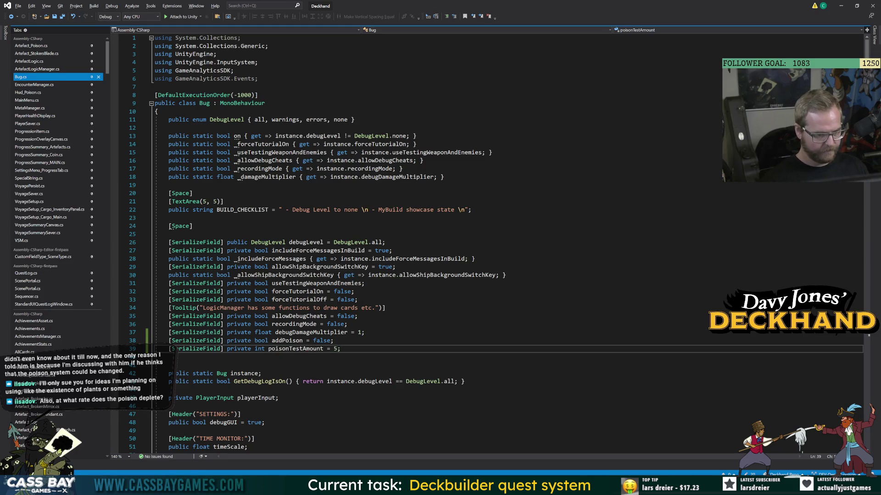
{"action": "scroll", "coordinate": [459, 243], "scroll_direction": "down", "scroll_amount": 14}
{"action": "scroll", "coordinate": [459, 243], "scroll_direction": "down", "scroll_amount": 8}
{"action": "left_click", "coordinate": [272, 242]}
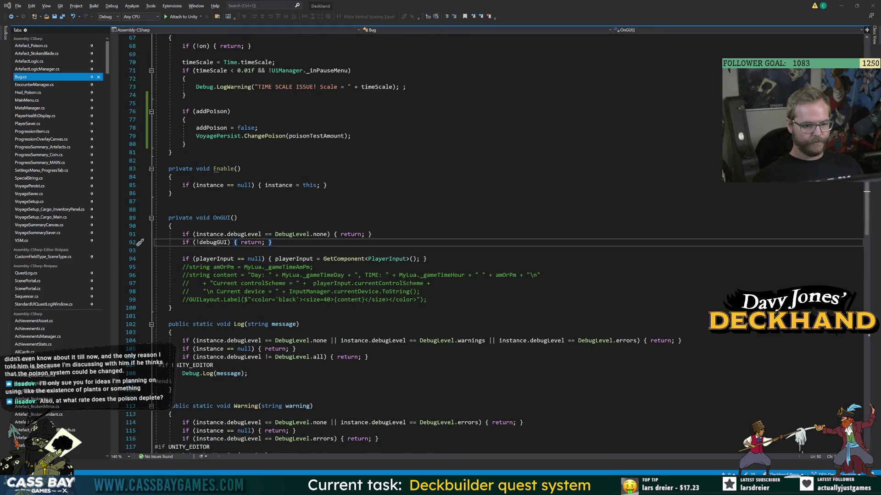
{"action": "key", "text": "alt+Tab"}
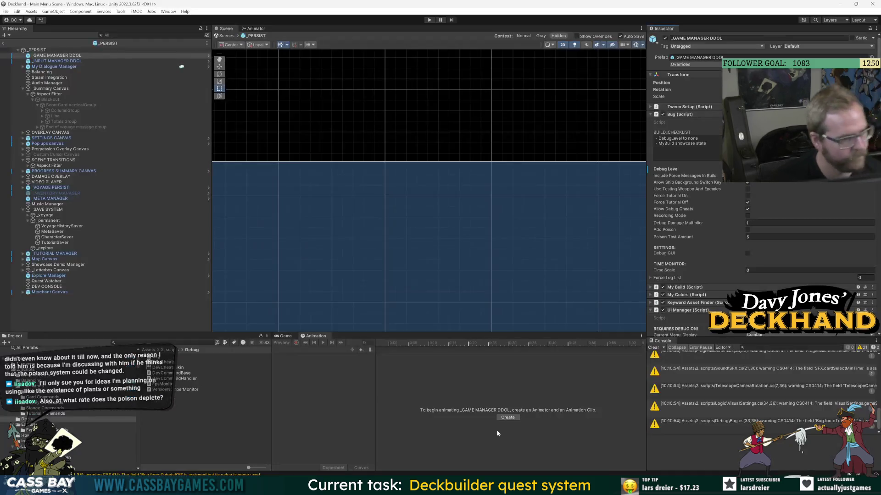
Clear the console, exit prefab mode, play into the Combat Scene, and filter the console to errors only.
{"action": "left_click", "coordinate": [653, 347]}
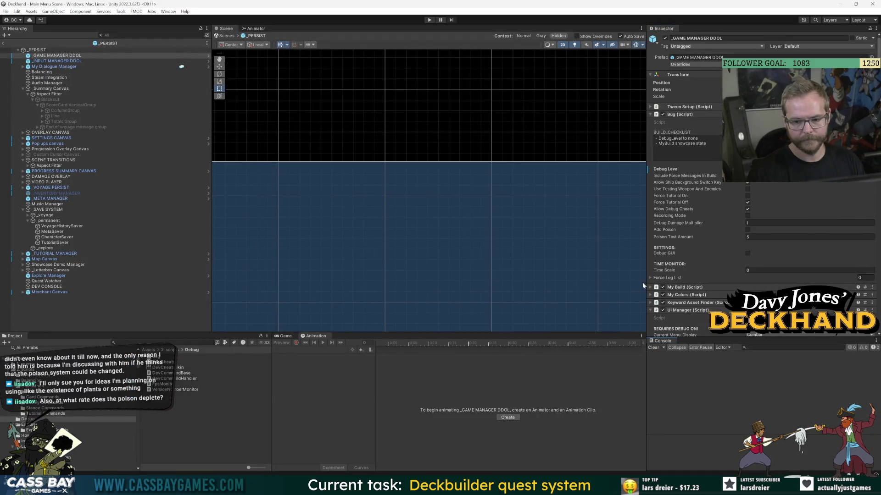
{"action": "left_click", "coordinate": [3, 43]}
{"action": "key", "text": "ctrl+p"}
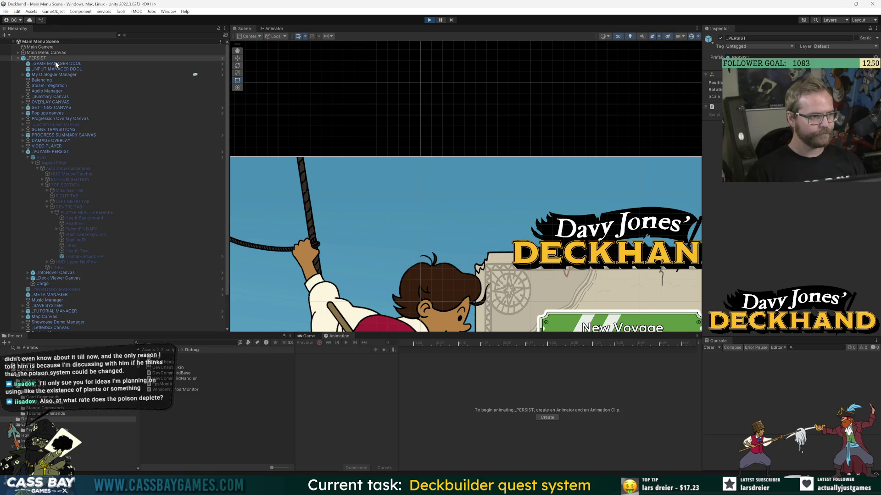
{"action": "left_click", "coordinate": [56, 80]}
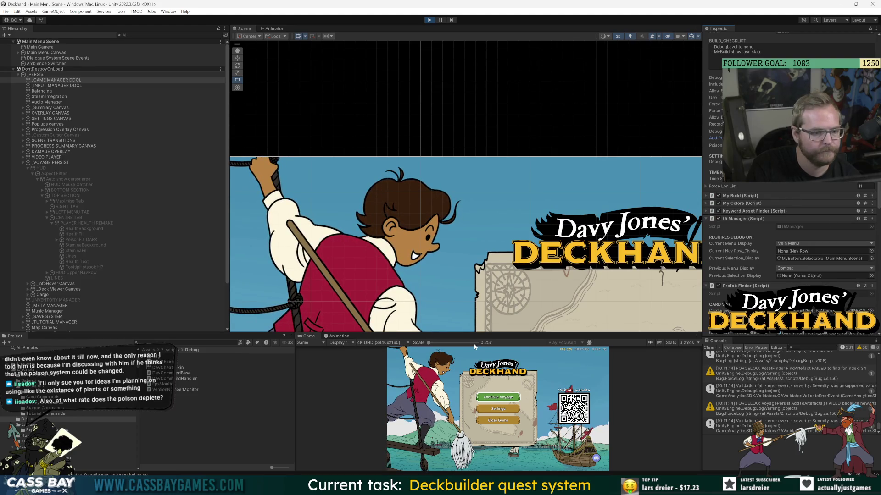
{"action": "left_click_drag", "start_coordinate": [463, 334], "coordinate": [478, 221]}
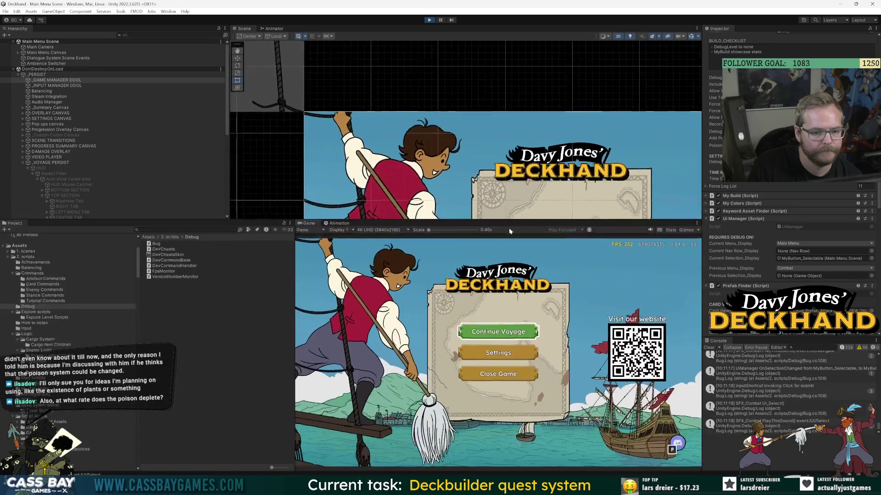
{"action": "left_click", "coordinate": [508, 338]}
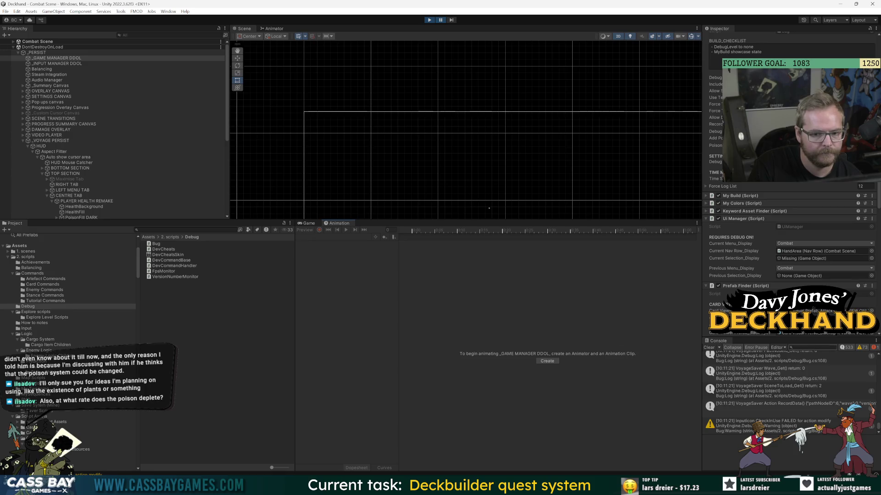
{"action": "left_click", "coordinate": [845, 347]}
{"action": "left_click", "coordinate": [862, 348]}
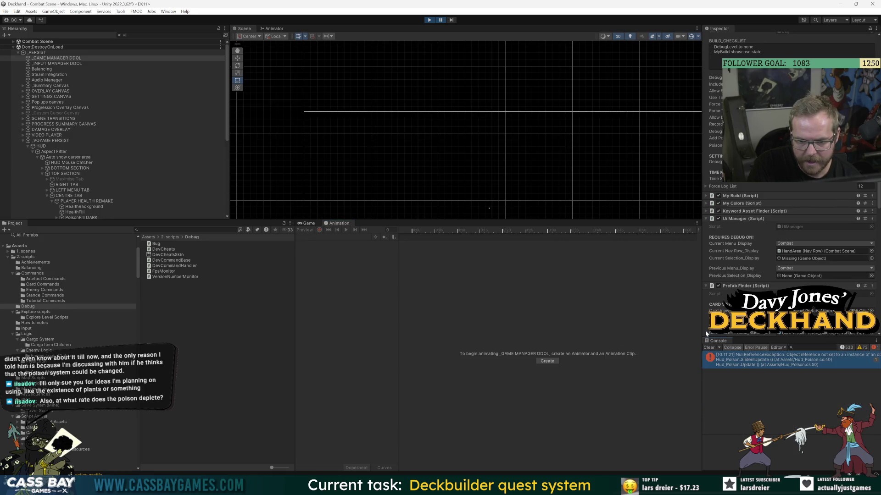
{"action": "double_click", "coordinate": [780, 360]}
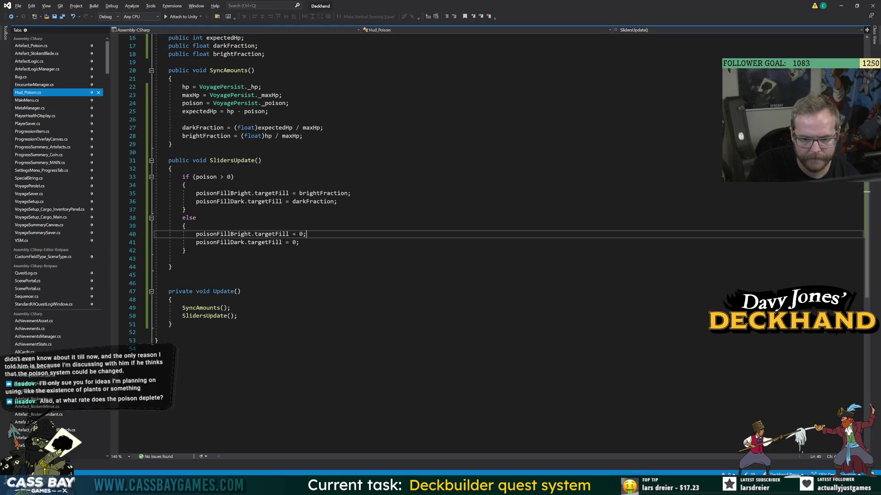
{"action": "double_click", "coordinate": [220, 235]}
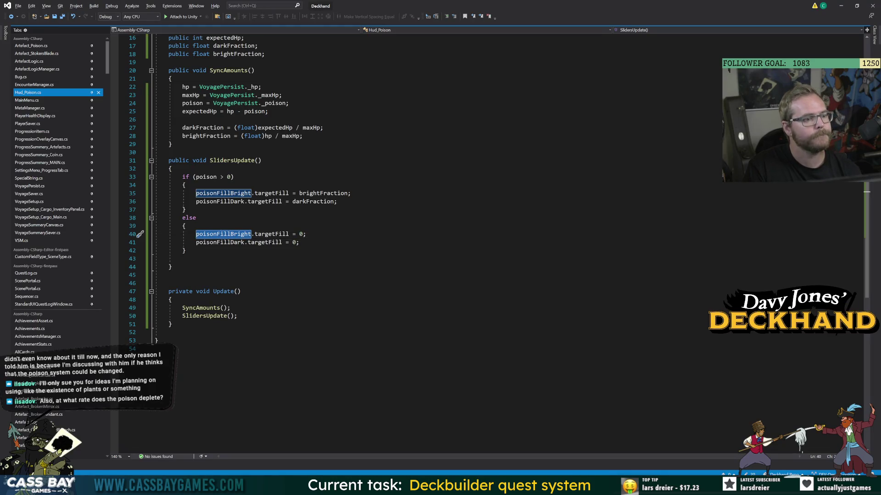
{"action": "key", "text": "alt+Tab"}
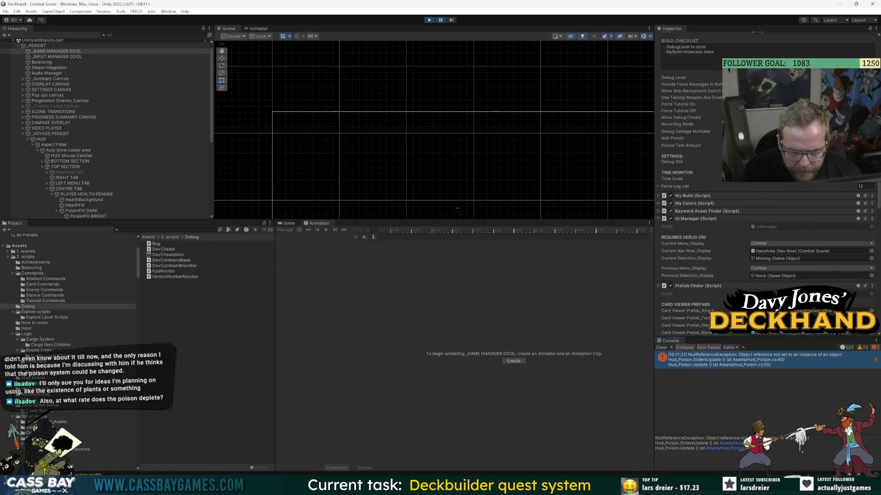
{"action": "key", "text": "alt+Tab"}
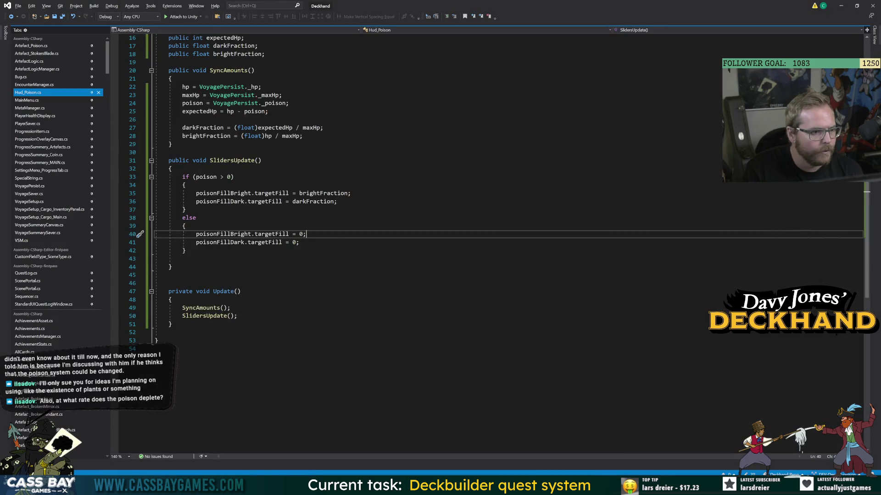
{"action": "key", "text": "alt+Tab"}
{"action": "left_click", "coordinate": [41, 139]}
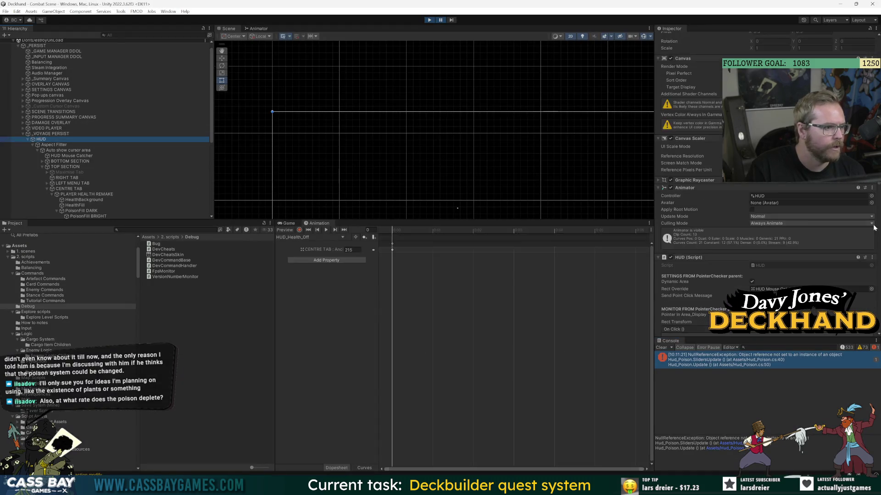
Stop play, remove the duplicate Hud_Poison script from PoisonFill BRIGHT, and restart the game.
{"action": "scroll", "coordinate": [713, 265], "scroll_direction": "down", "scroll_amount": 5}
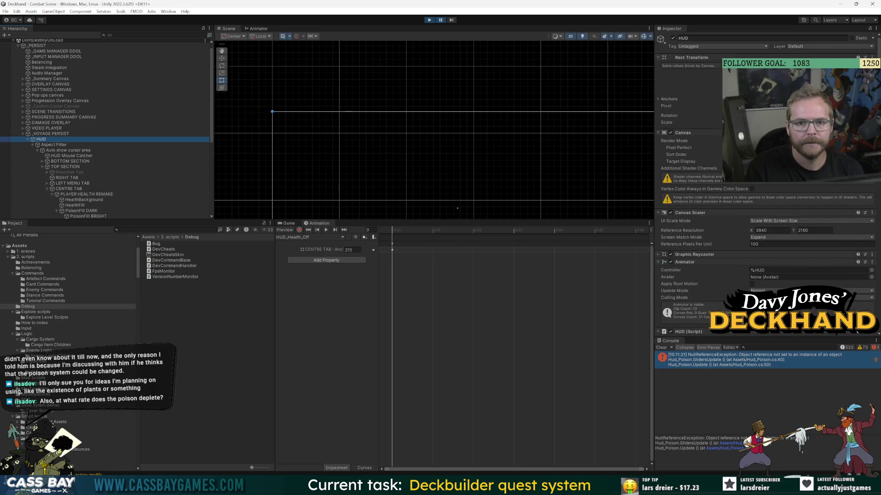
{"action": "left_click", "coordinate": [429, 20]}
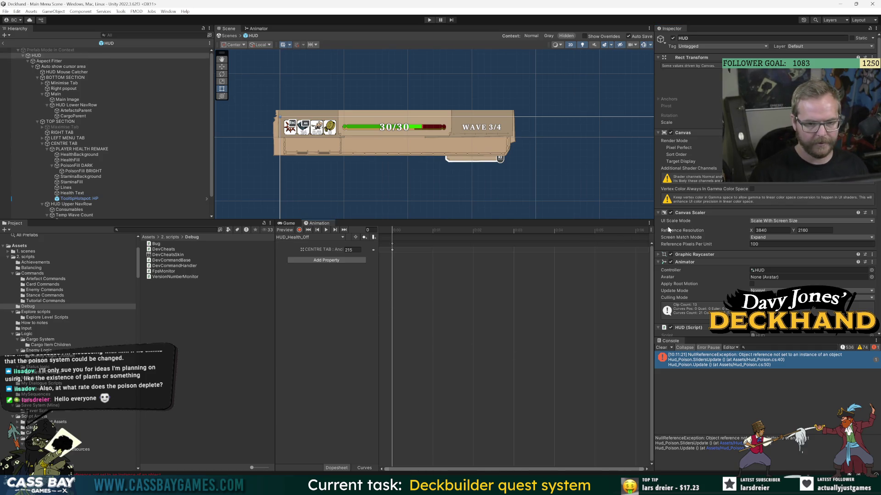
{"action": "left_click", "coordinate": [76, 165]}
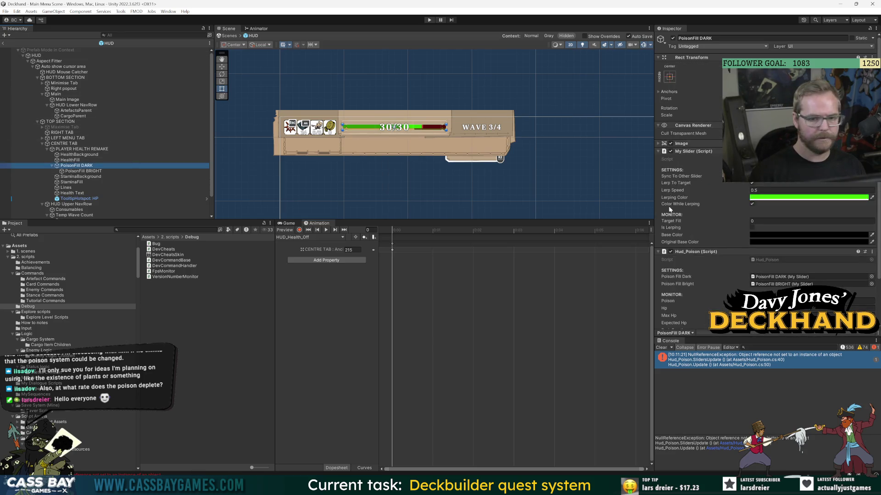
{"action": "scroll", "coordinate": [667, 205], "scroll_direction": "down", "scroll_amount": 3}
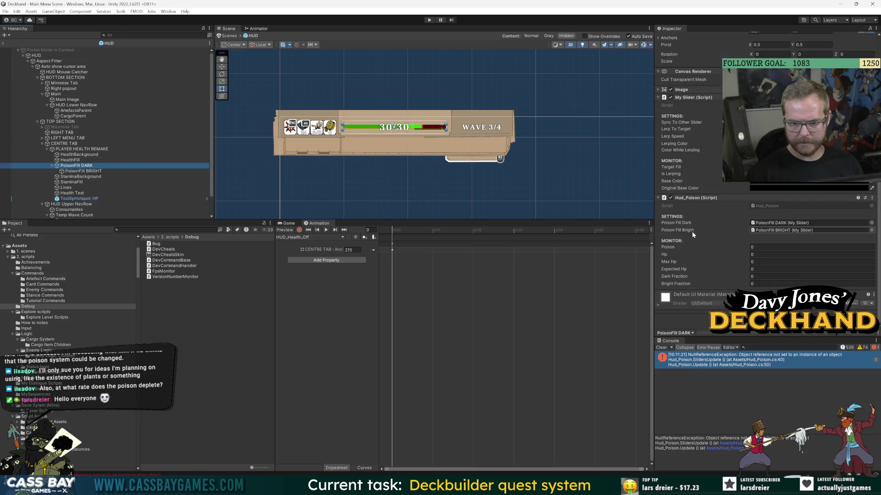
{"action": "left_click", "coordinate": [77, 171]}
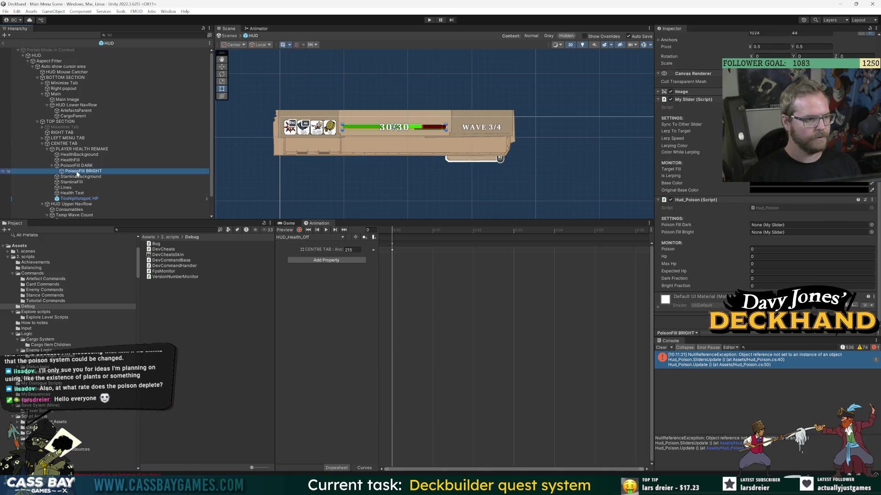
{"action": "left_click", "coordinate": [872, 200]}
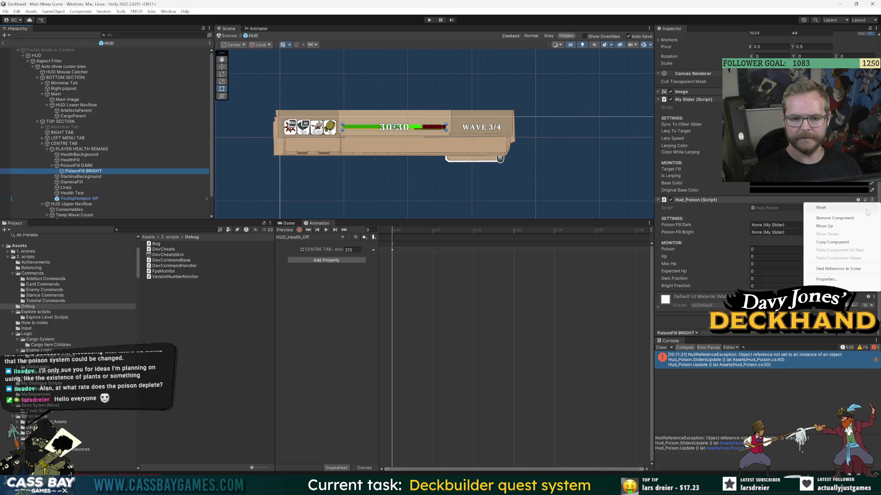
{"action": "left_click", "coordinate": [858, 215]}
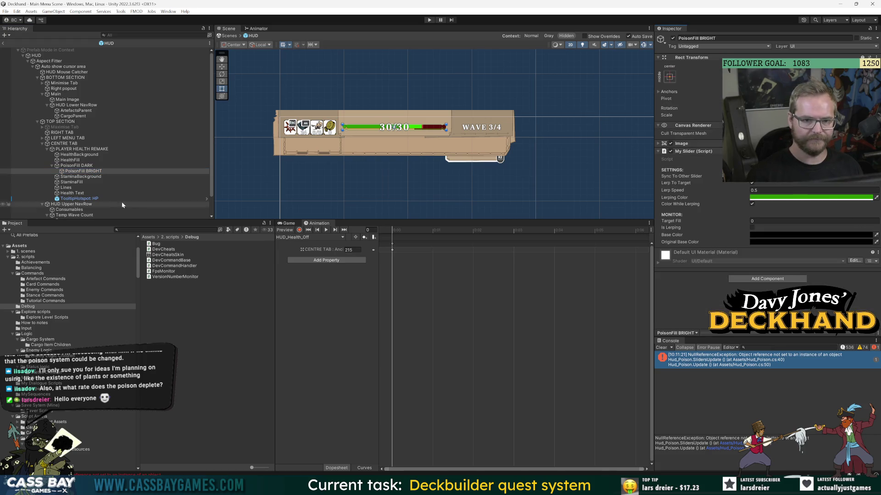
{"action": "left_click", "coordinate": [76, 166]}
{"action": "left_click", "coordinate": [430, 19]}
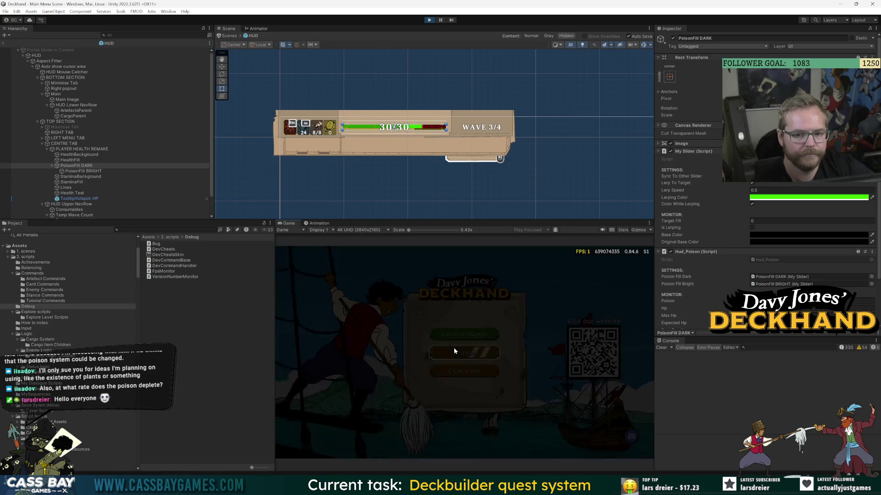
In combat, tick Add Poison on the game manager with a cleared console, then stop play.
{"action": "left_click", "coordinate": [461, 333]}
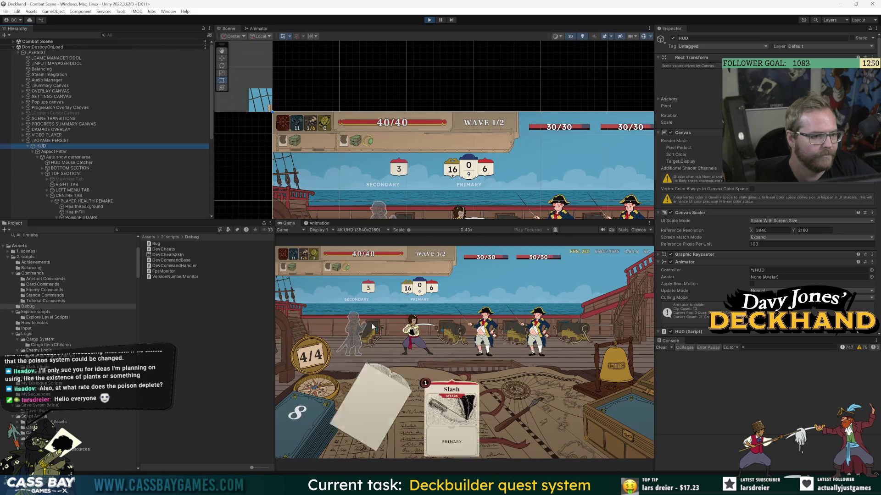
{"action": "scroll", "coordinate": [166, 150], "scroll_direction": "down", "scroll_amount": 3}
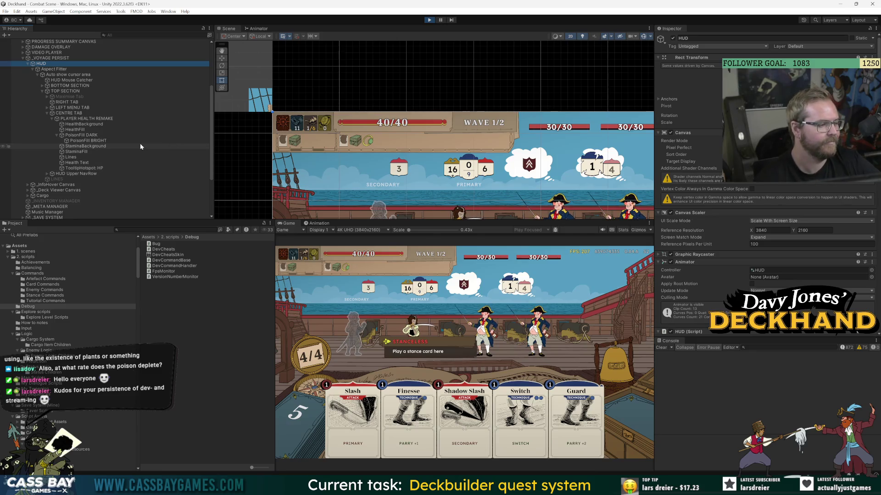
{"action": "scroll", "coordinate": [52, 79], "scroll_direction": "up", "scroll_amount": 5}
{"action": "left_click", "coordinate": [56, 58]}
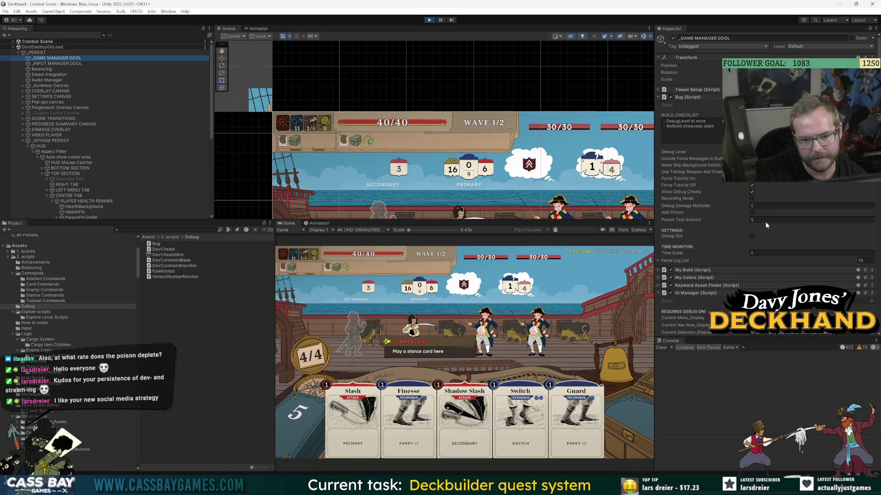
{"action": "left_click", "coordinate": [751, 212]}
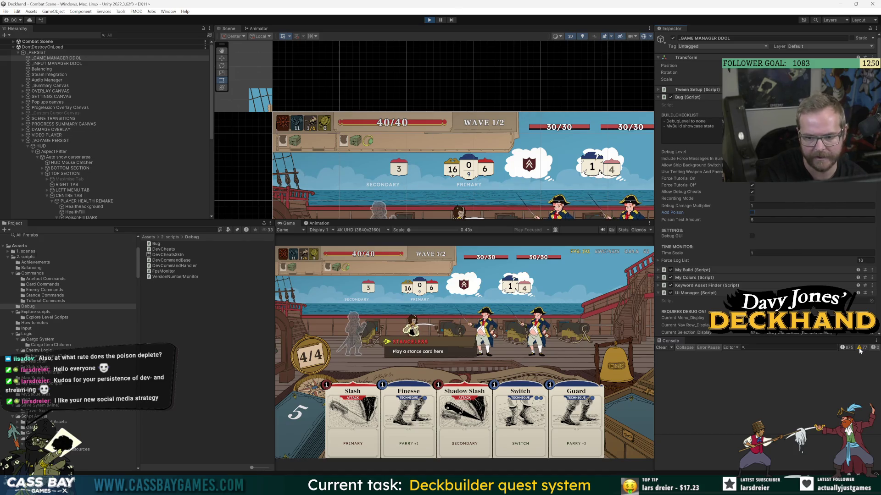
{"action": "left_click", "coordinate": [661, 348]}
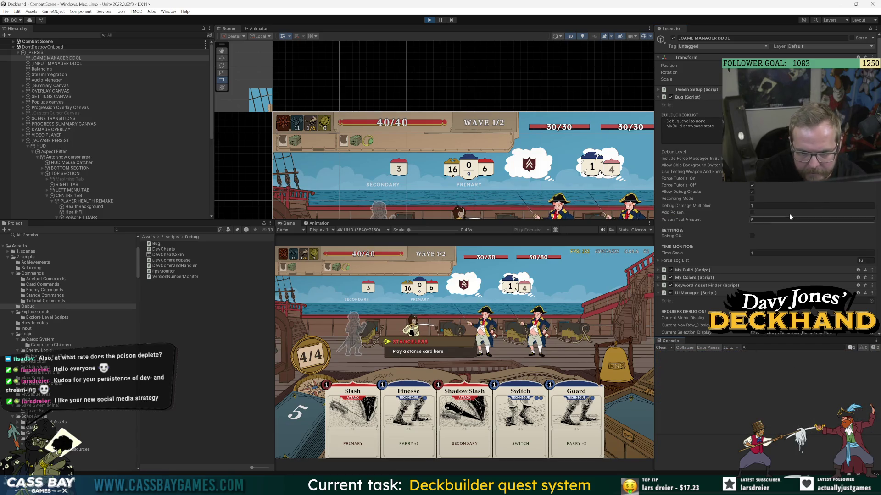
{"action": "left_click", "coordinate": [752, 213]}
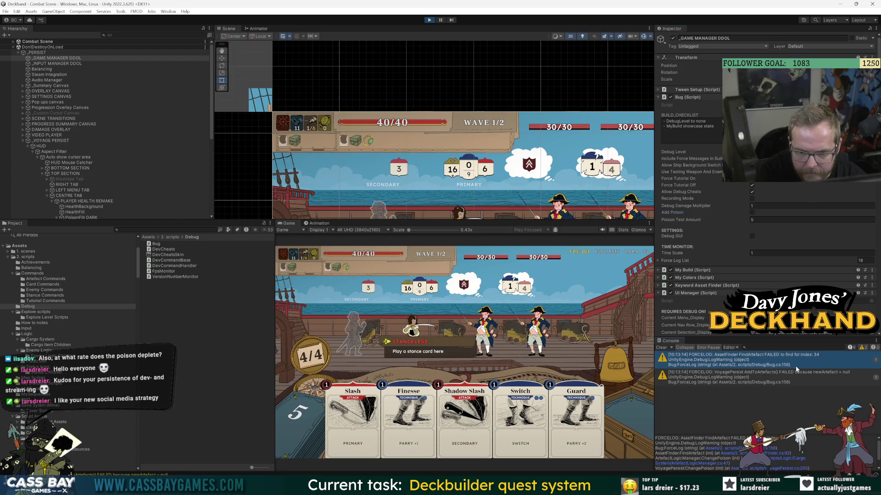
{"action": "left_click", "coordinate": [429, 19]}
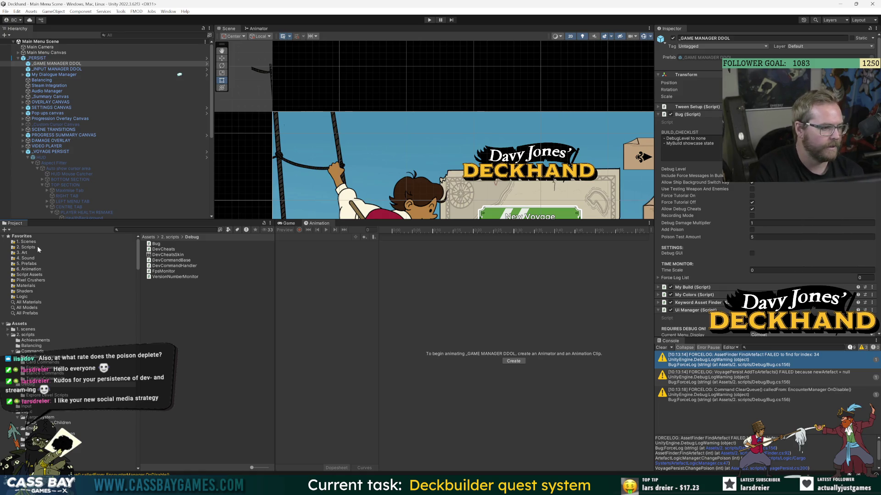
Browse to Scripts/Script Assets/Inventory Item Assets/Artefacts and select the POISON artefact asset.
{"action": "left_click", "coordinate": [37, 247]}
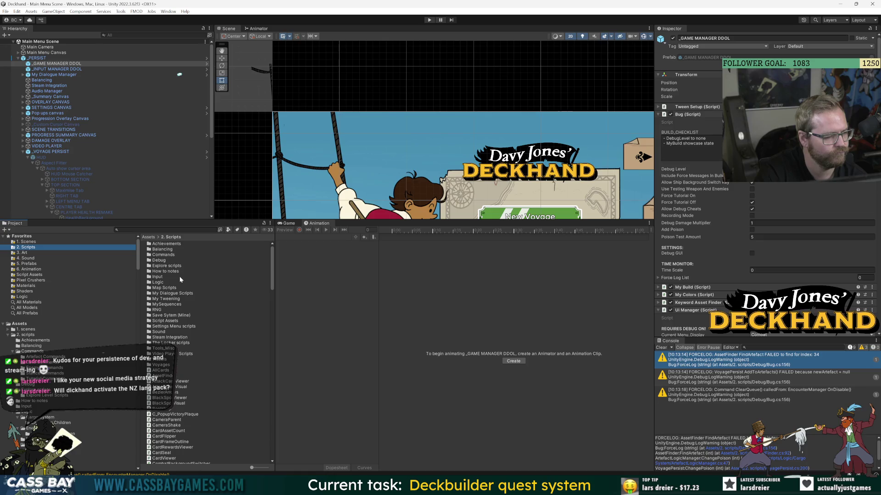
{"action": "left_click", "coordinate": [41, 275]}
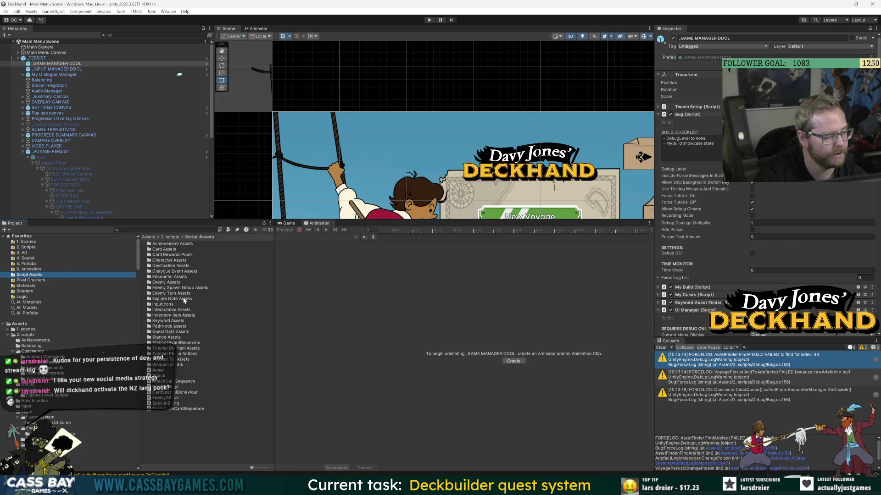
{"action": "double_click", "coordinate": [175, 317]}
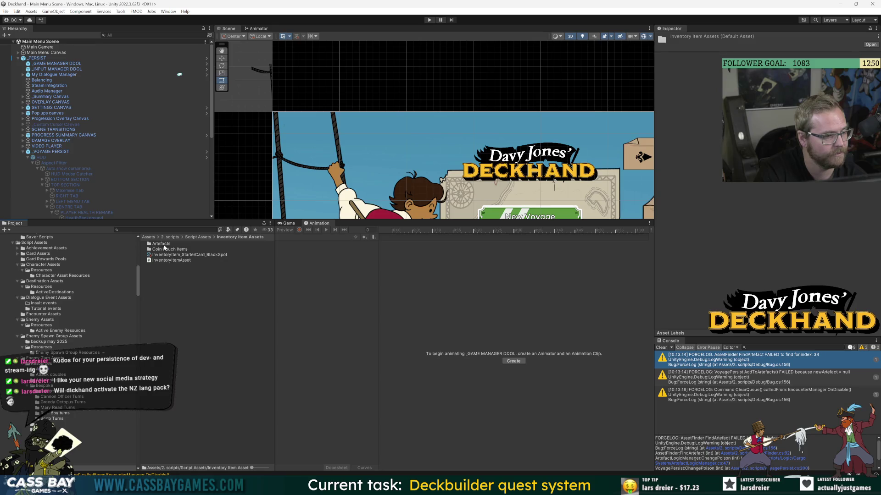
{"action": "double_click", "coordinate": [163, 245]}
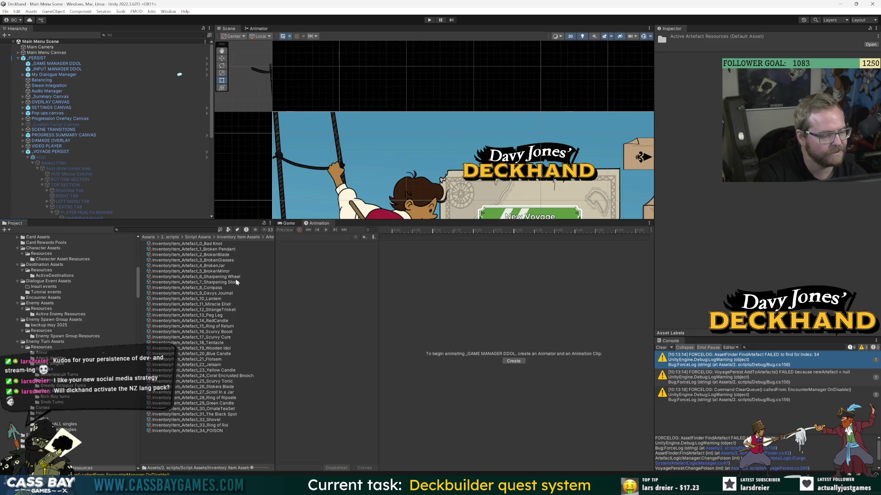
{"action": "left_click_drag", "start_coordinate": [275, 254], "coordinate": [416, 254]}
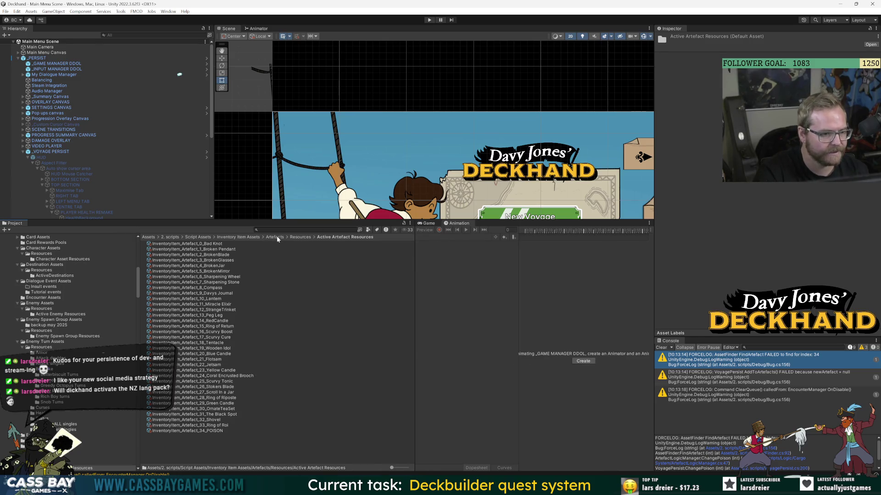
{"action": "mouse_move", "coordinate": [138, 290]}
{"action": "left_mouse_down"}
{"action": "mouse_move", "coordinate": [134, 246]}
{"action": "mouse_move", "coordinate": [136, 309]}
{"action": "left_mouse_up"}
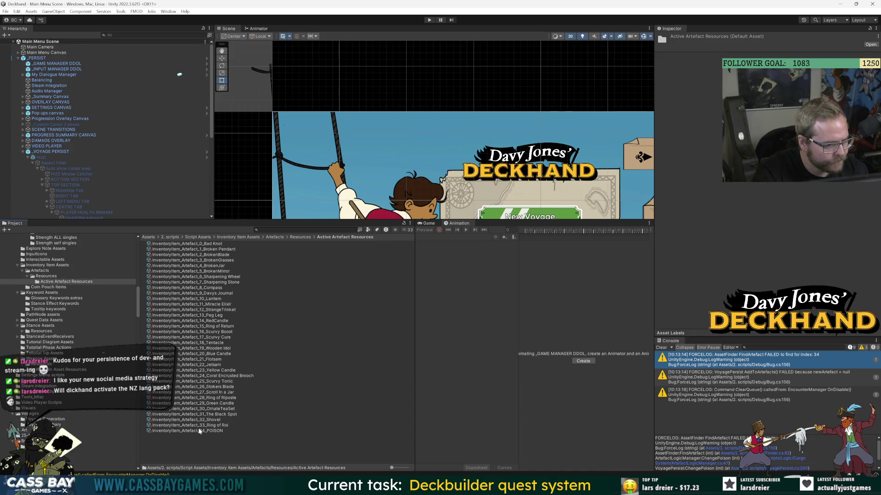
{"action": "left_click", "coordinate": [197, 431]}
Drag the POISON asset into Resources, then into Active Artefact Resources.
{"action": "left_click_drag", "start_coordinate": [52, 281], "coordinate": [47, 278]}
{"action": "left_click", "coordinate": [52, 277]}
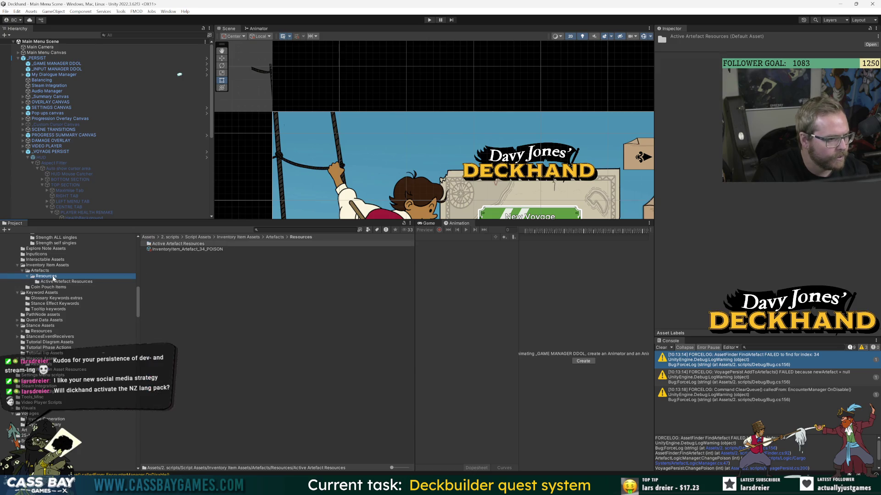
{"action": "key", "text": "Up"}
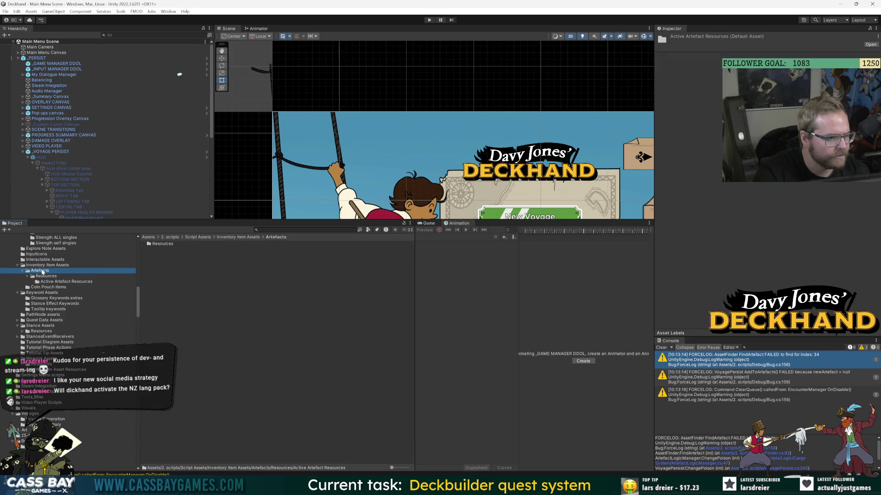
{"action": "left_click", "coordinate": [246, 238]}
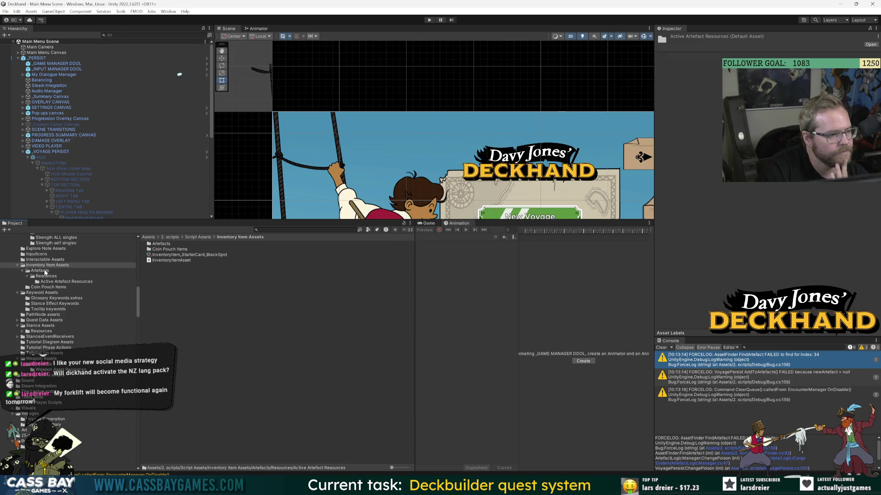
{"action": "left_click", "coordinate": [46, 277]}
{"action": "left_click", "coordinate": [189, 250]}
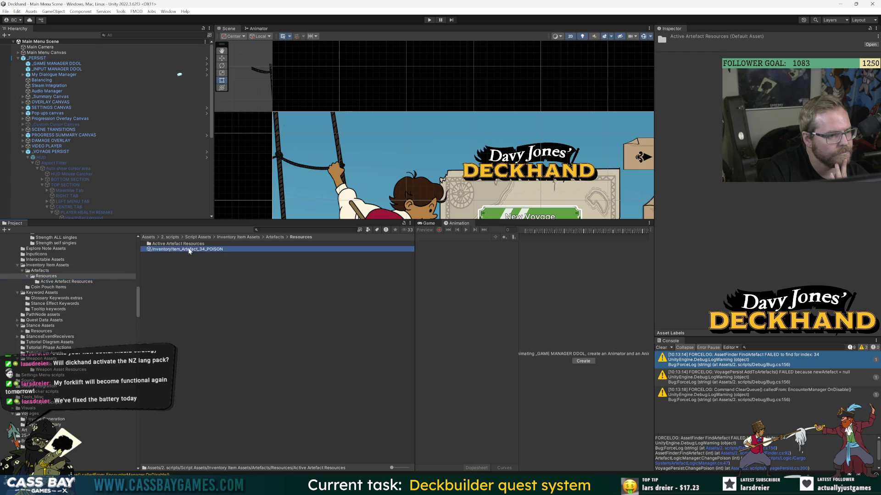
{"action": "left_click_drag", "start_coordinate": [46, 274], "coordinate": [66, 281]}
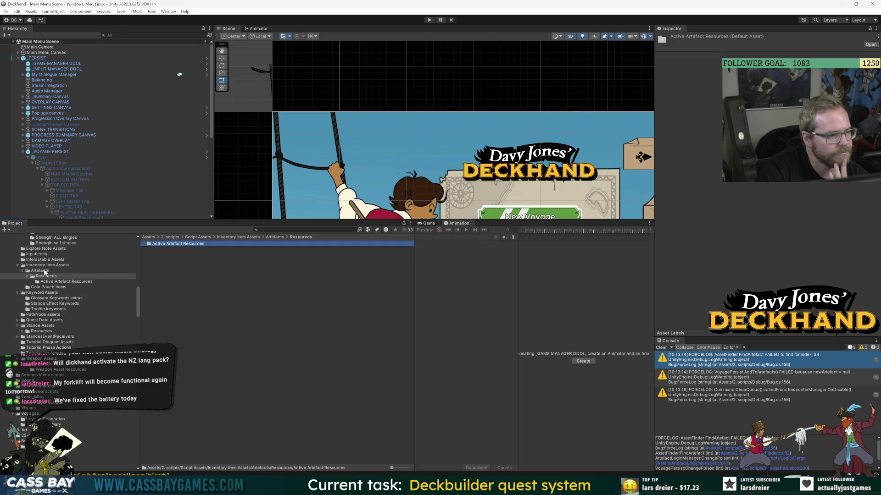
Move the POISON asset back into Artefacts/Resources and select it to show its properties.
{"action": "left_click", "coordinate": [51, 271]}
{"action": "left_click", "coordinate": [153, 249]}
{"action": "left_click_drag", "start_coordinate": [153, 249], "coordinate": [163, 244]}
{"action": "double_click", "coordinate": [163, 244]}
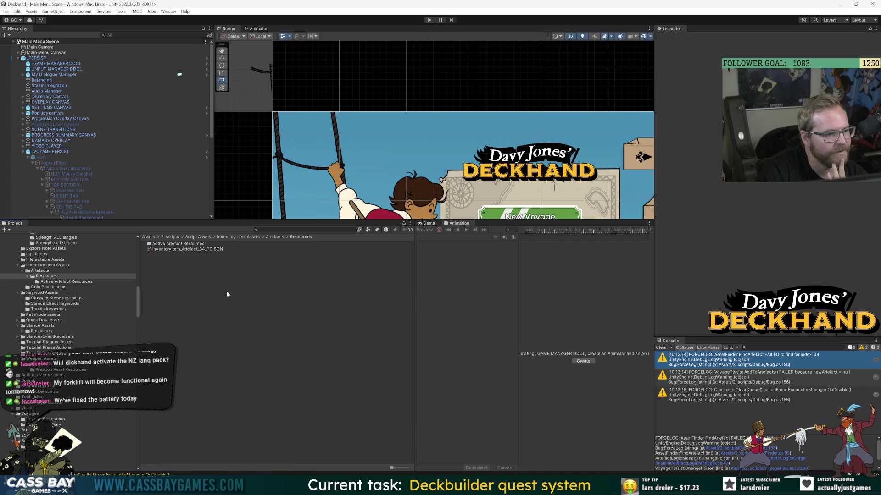
{"action": "left_click", "coordinate": [99, 265]}
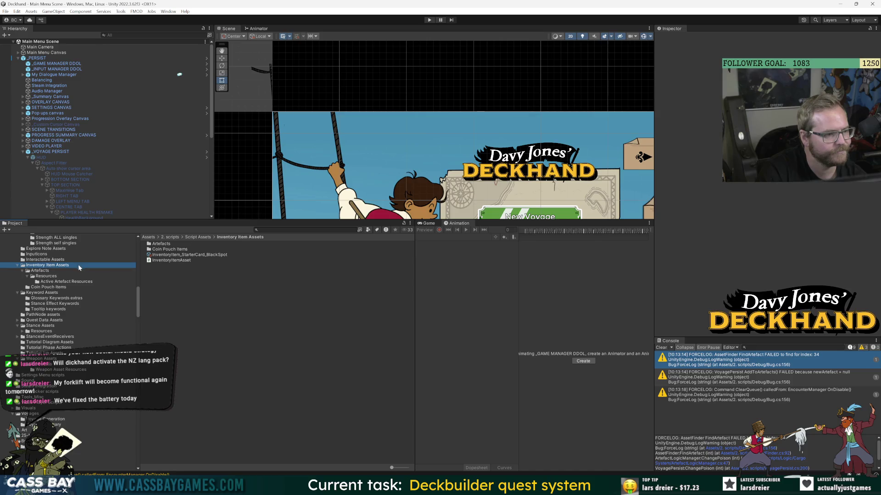
{"action": "left_click", "coordinate": [46, 276]}
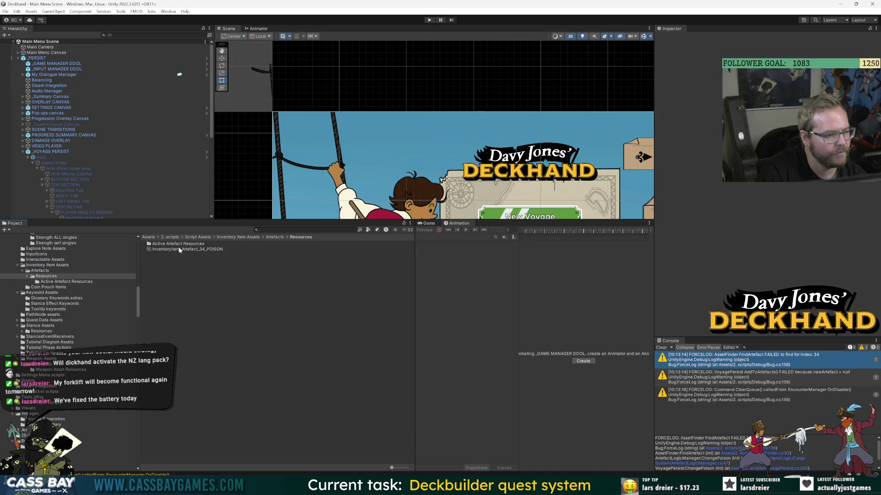
{"action": "left_click", "coordinate": [192, 250]}
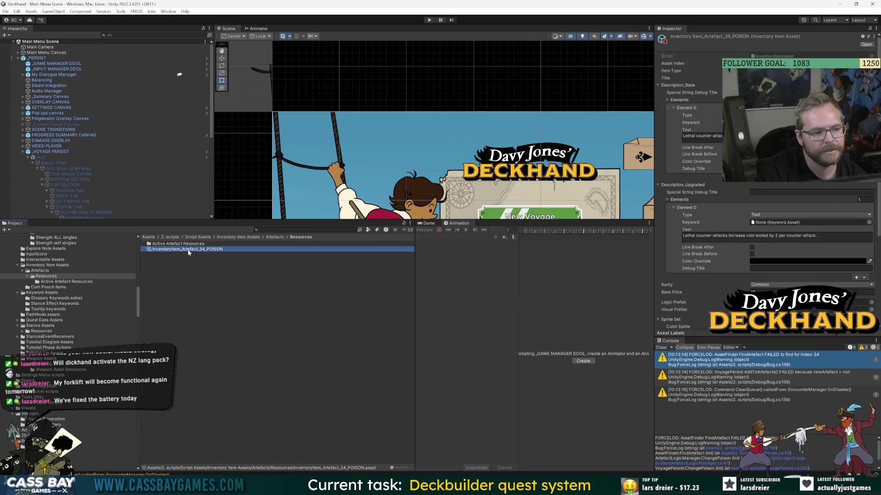
Set the POISON artefact's Color Sprite to the green poison-bottle sprite.
{"action": "left_click", "coordinate": [672, 63]}
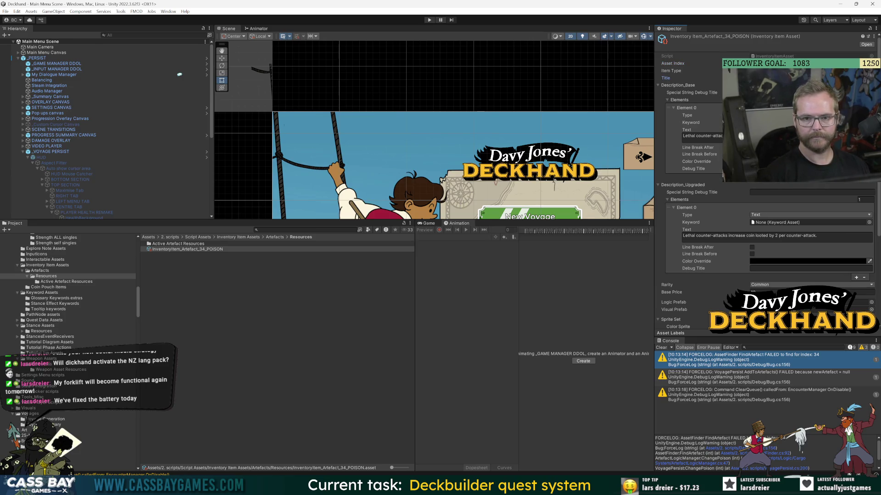
{"action": "scroll", "coordinate": [865, 287], "scroll_direction": "down", "scroll_amount": 2}
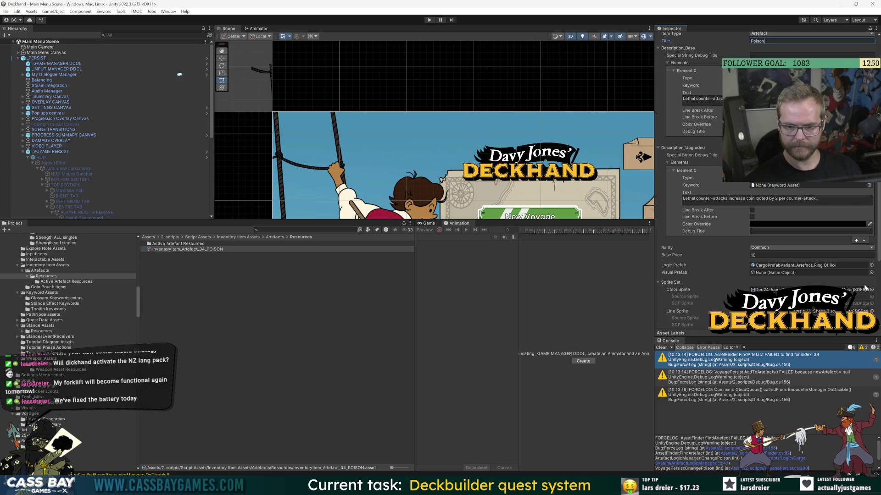
{"action": "left_click", "coordinate": [872, 289]}
{"action": "left_click", "coordinate": [477, 219]}
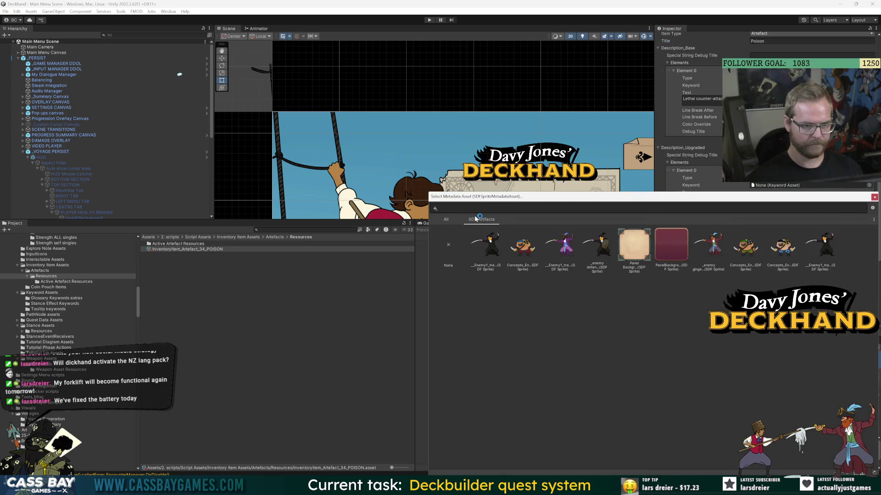
{"action": "type", "text": "batch 6"}
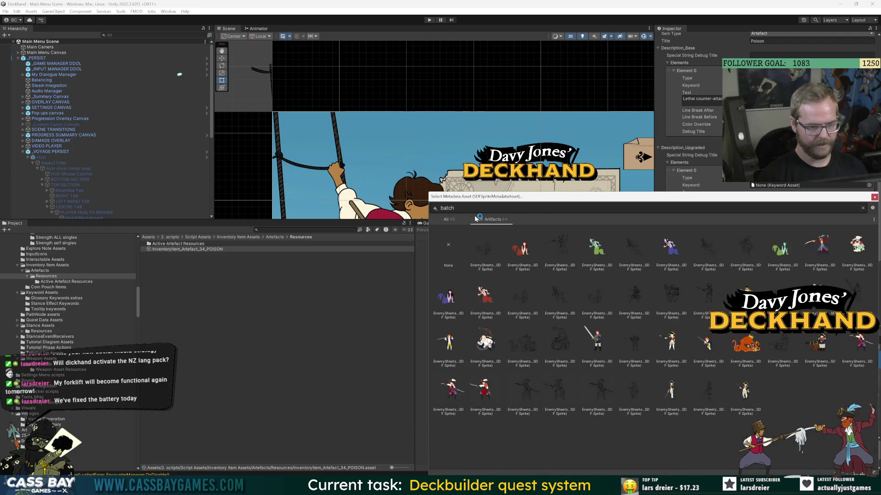
{"action": "key", "text": "BackSpace"}
{"action": "key", "text": "BackSpace"}
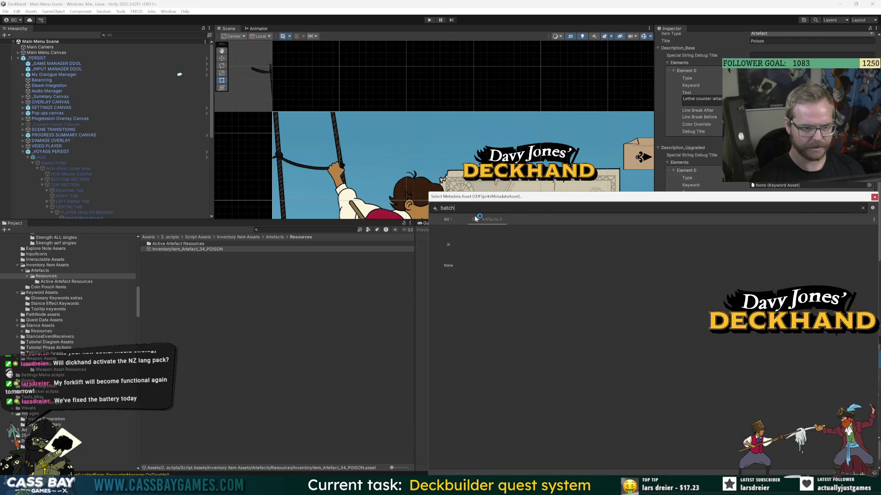
{"action": "type", "text": "6"}
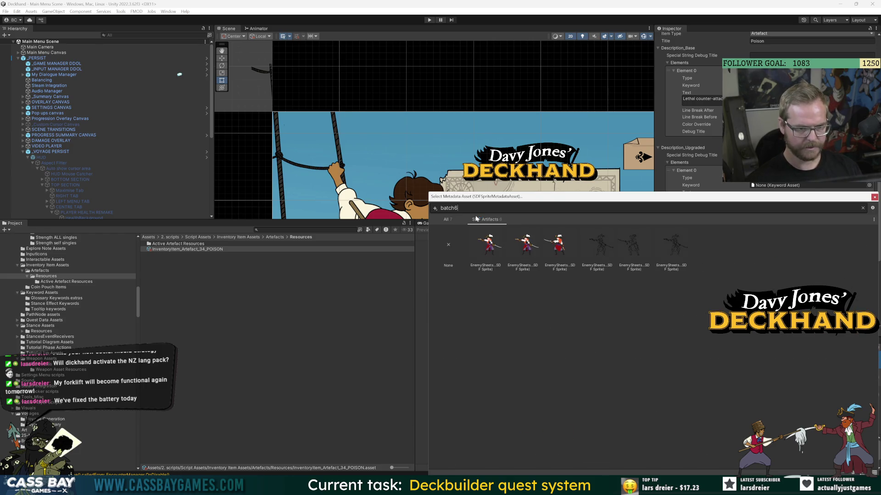
{"action": "key", "text": "BackSpace"}
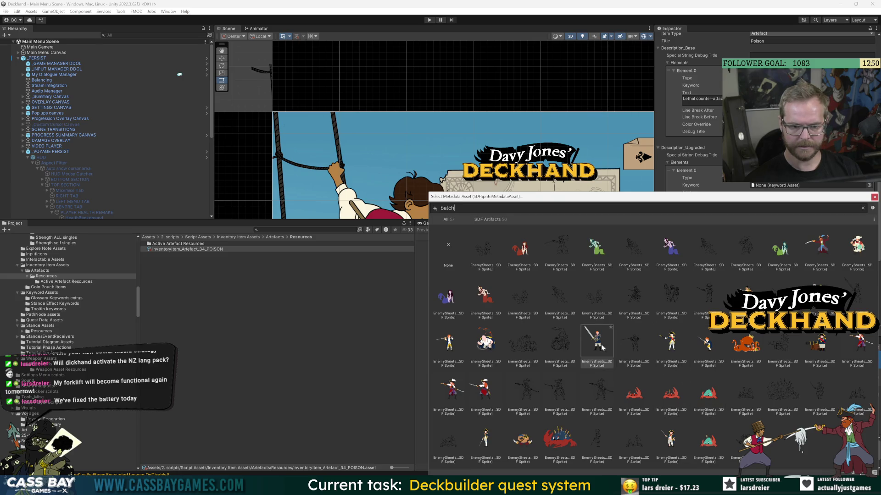
{"action": "key", "text": "BackSpace"}
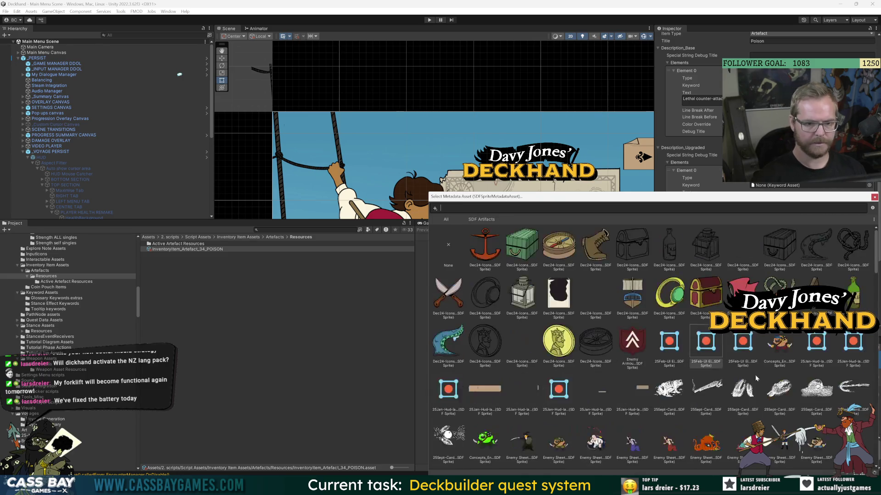
{"action": "scroll", "coordinate": [544, 371], "scroll_direction": "down", "scroll_amount": 1}
{"action": "scroll", "coordinate": [544, 369], "scroll_direction": "down", "scroll_amount": 5}
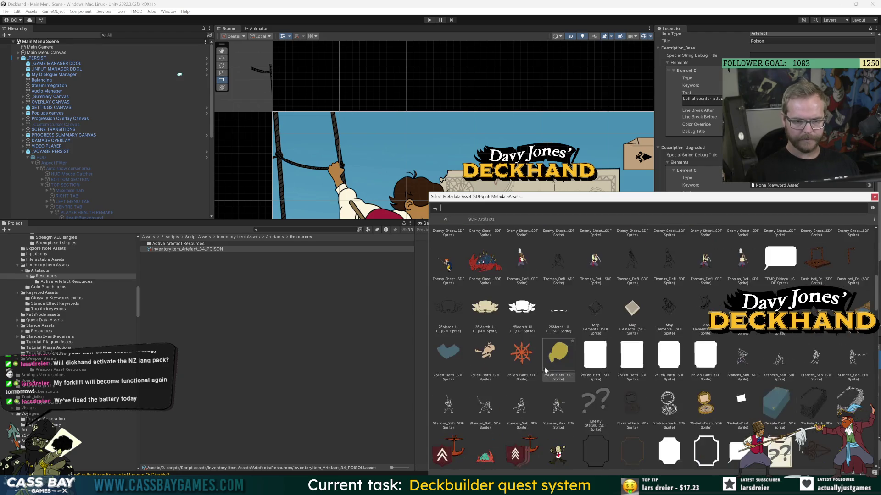
{"action": "scroll", "coordinate": [546, 368], "scroll_direction": "down", "scroll_amount": 6}
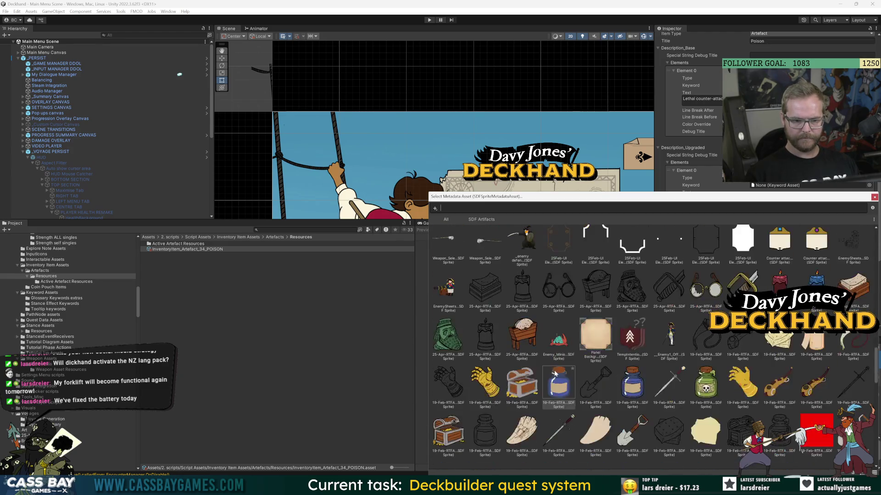
{"action": "scroll", "coordinate": [554, 370], "scroll_direction": "down", "scroll_amount": 3}
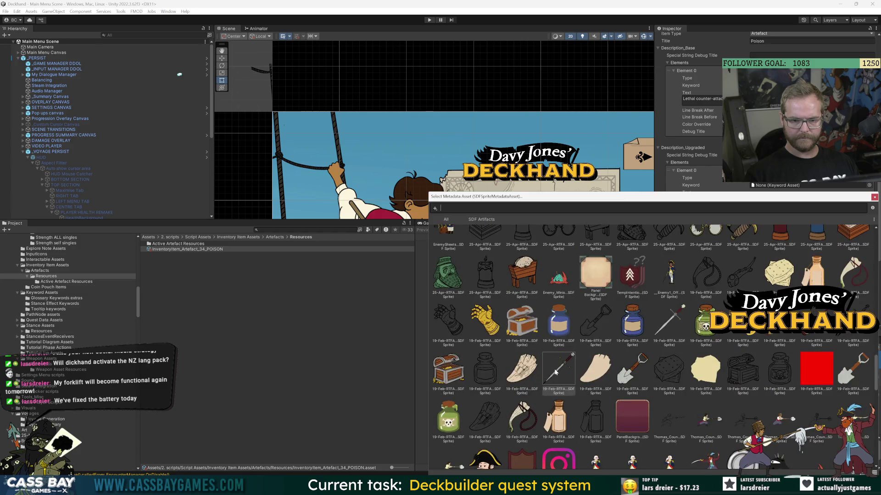
{"action": "left_click", "coordinate": [705, 324]}
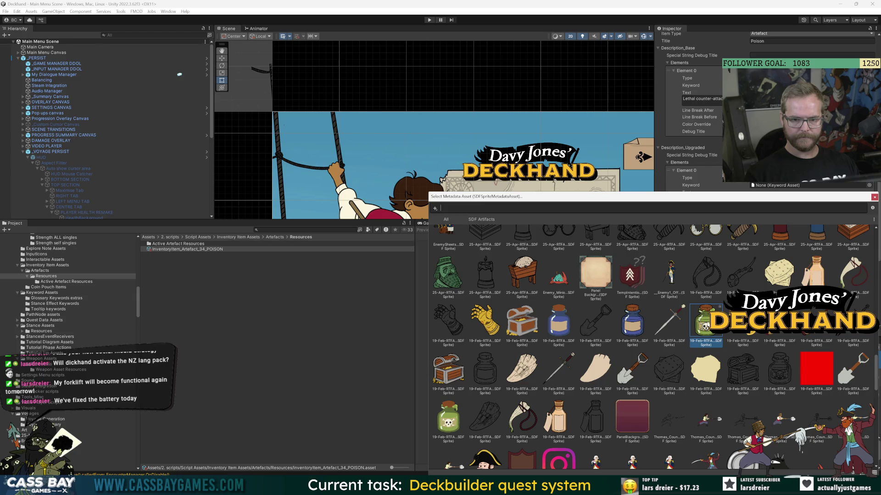
{"action": "key", "text": "Return"}
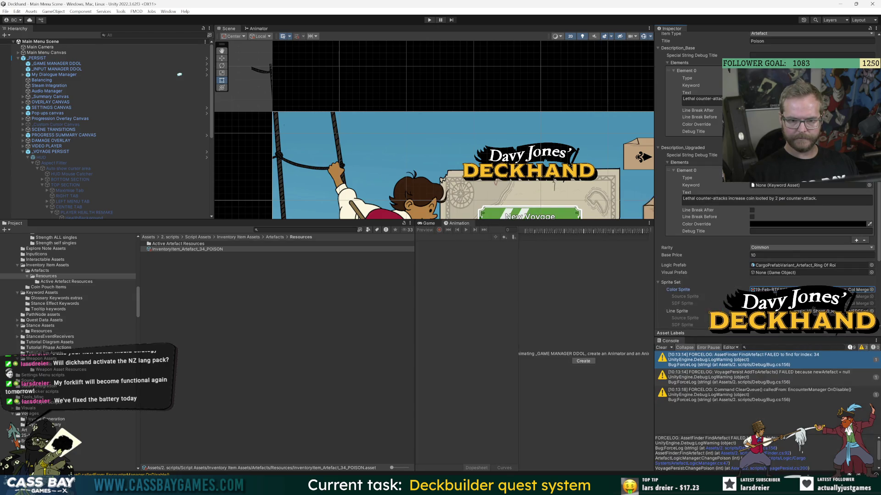
Assign the matching dark bottle sprite as the Line Sprite.
{"action": "left_click", "coordinate": [871, 312]}
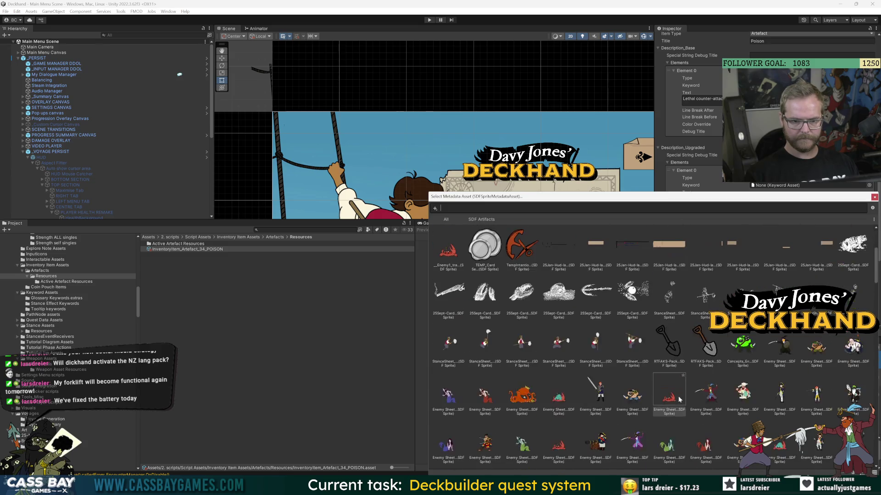
{"action": "scroll", "coordinate": [680, 400], "scroll_direction": "down", "scroll_amount": 3}
{"action": "scroll", "coordinate": [682, 392], "scroll_direction": "down", "scroll_amount": 3}
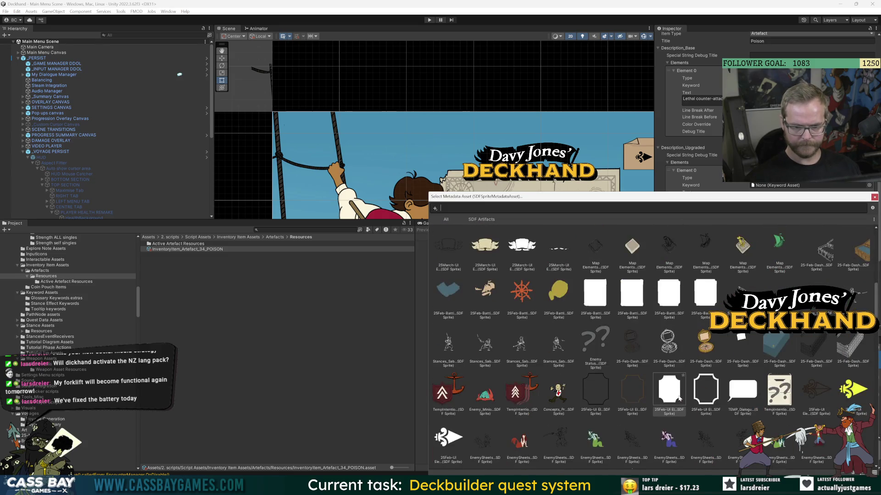
{"action": "scroll", "coordinate": [680, 395], "scroll_direction": "down", "scroll_amount": 3}
{"action": "scroll", "coordinate": [676, 391], "scroll_direction": "down", "scroll_amount": 3}
{"action": "scroll", "coordinate": [674, 385], "scroll_direction": "down", "scroll_amount": 5}
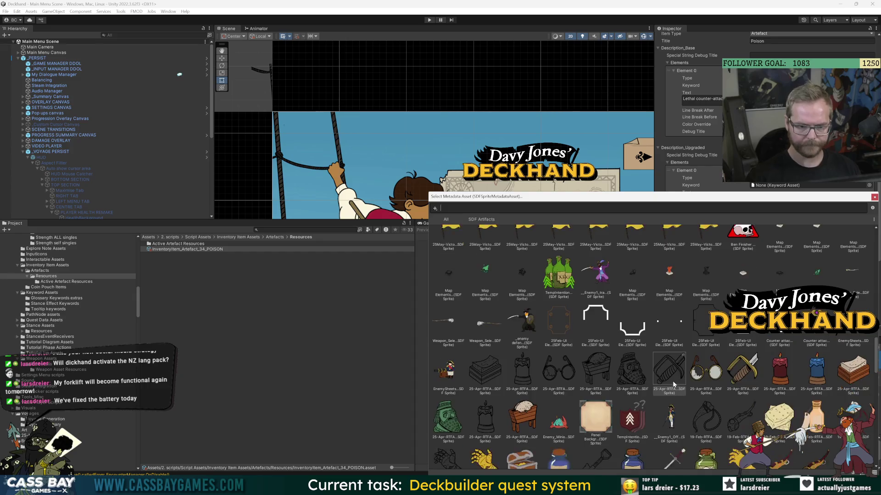
{"action": "scroll", "coordinate": [672, 381], "scroll_direction": "down", "scroll_amount": 5}
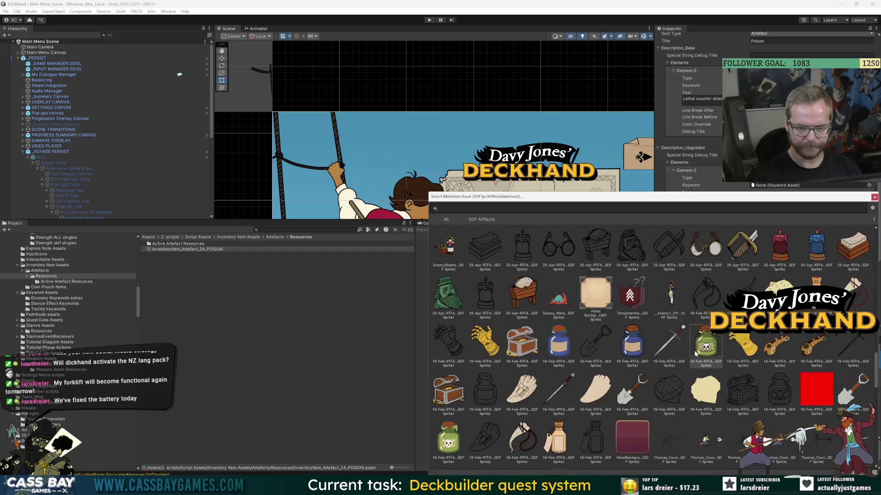
{"action": "double_click", "coordinate": [783, 392]}
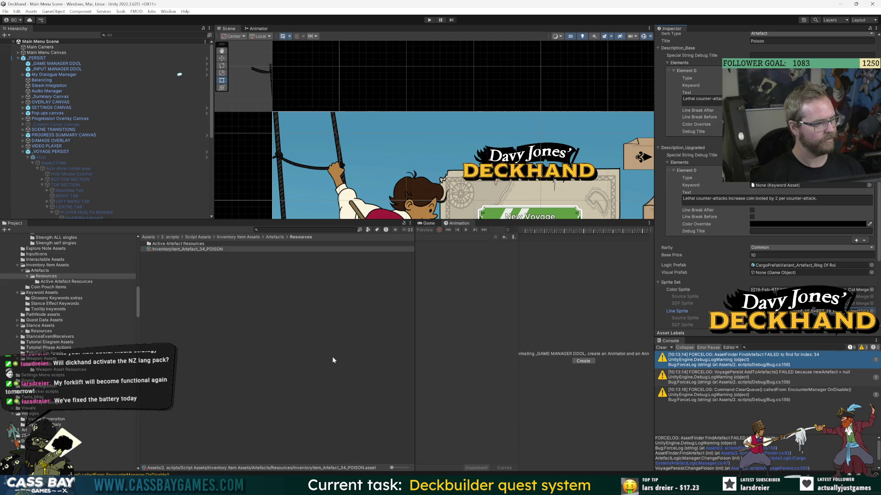
Clear the console, select _VOYAGE PERSIST, and collapse its VSM (Script) component.
{"action": "left_click", "coordinate": [661, 347]}
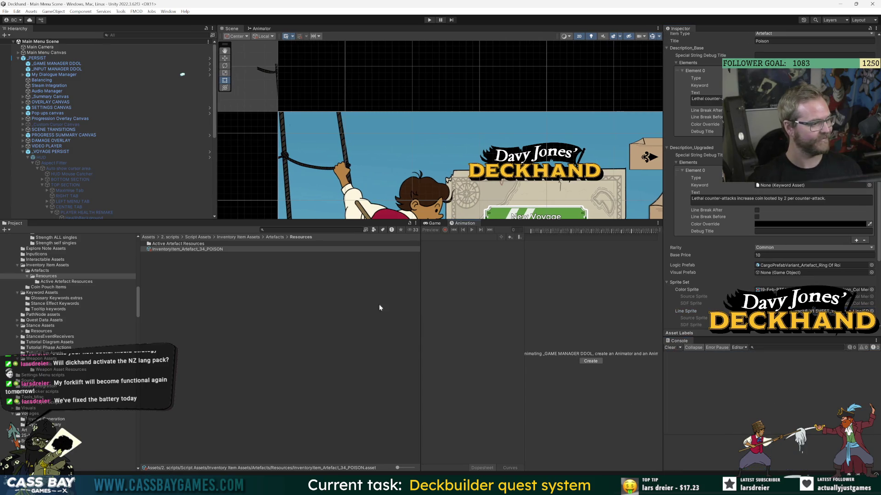
{"action": "left_click_drag", "start_coordinate": [421, 262], "coordinate": [276, 262]}
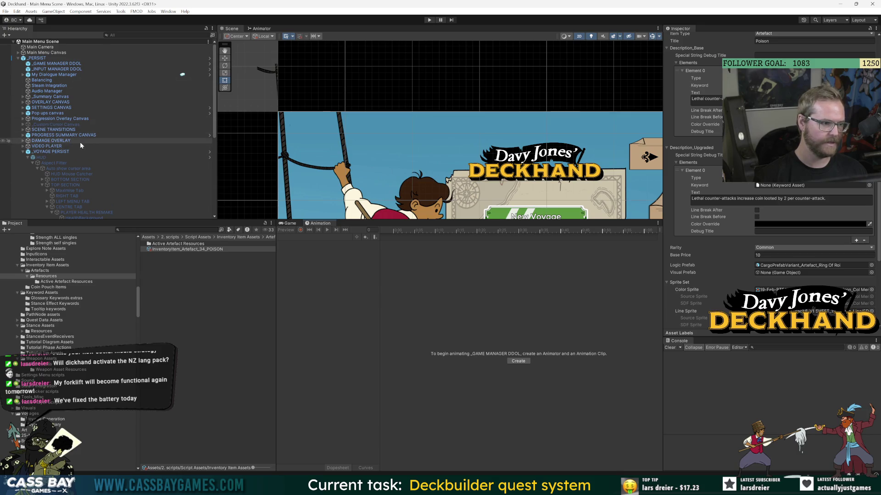
{"action": "left_click", "coordinate": [72, 152]}
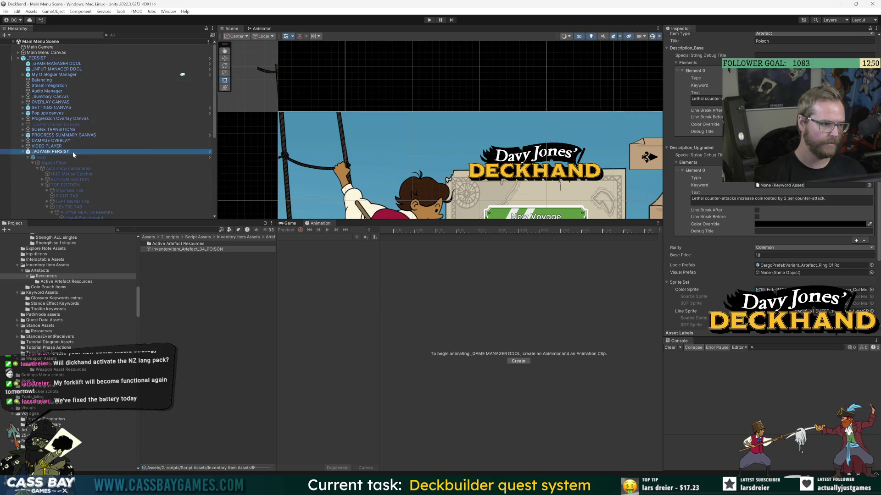
{"action": "left_click", "coordinate": [700, 112]}
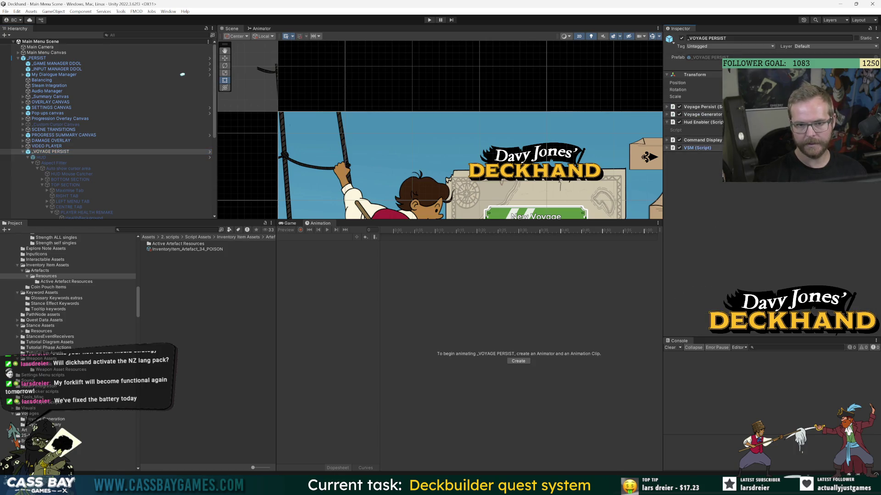
Inspect the PoisonFill DARK slider under PLAYER HEALTH REMAKE and open its Hud_Poison script.
{"action": "scroll", "coordinate": [135, 146], "scroll_direction": "down", "scroll_amount": 3}
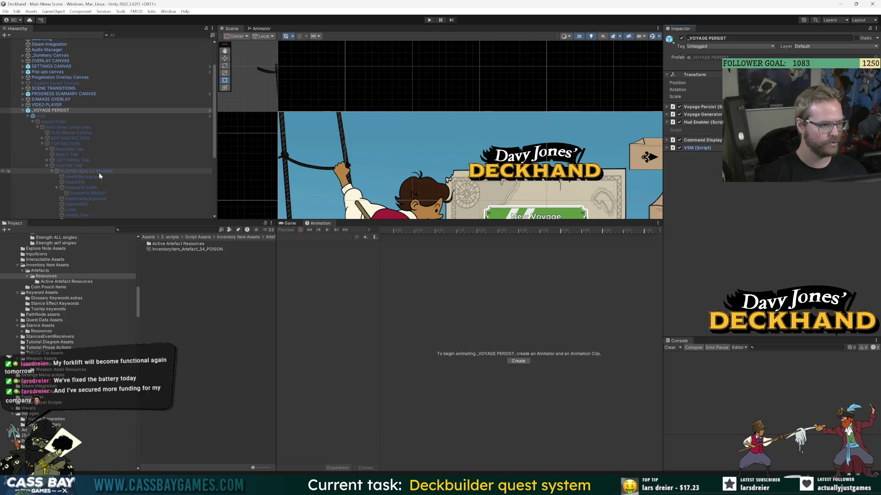
{"action": "left_click", "coordinate": [89, 173]}
{"action": "left_click", "coordinate": [78, 188]}
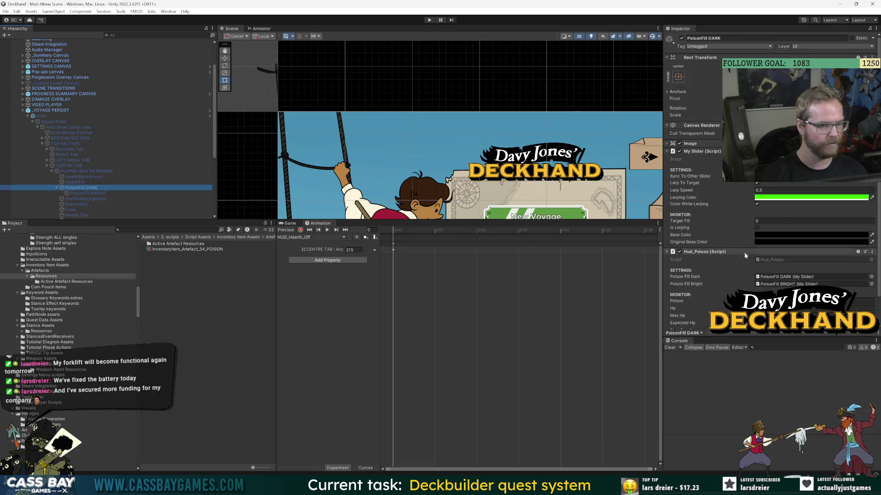
{"action": "double_click", "coordinate": [773, 259]}
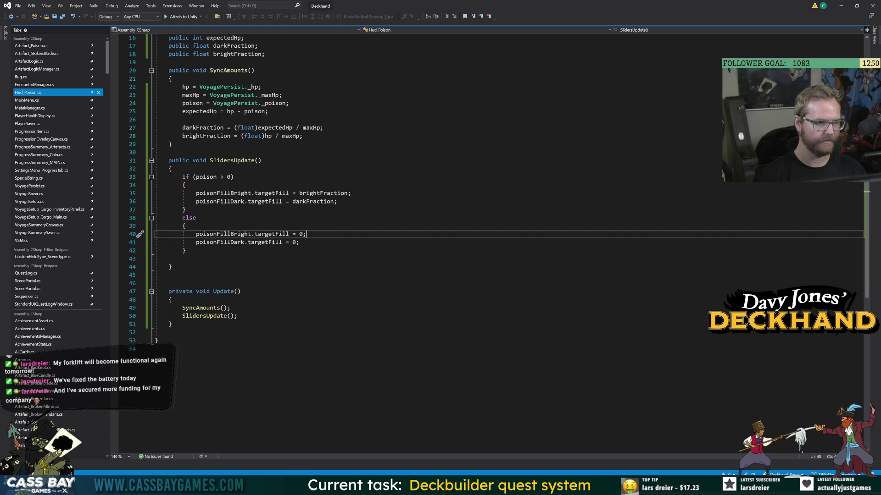
{"action": "left_click", "coordinate": [10, 17]}
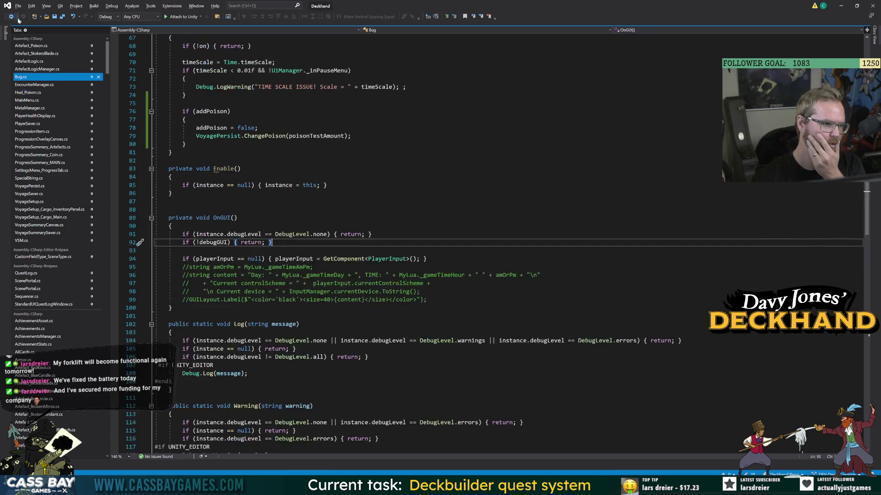
{"action": "key", "text": "alt+Tab"}
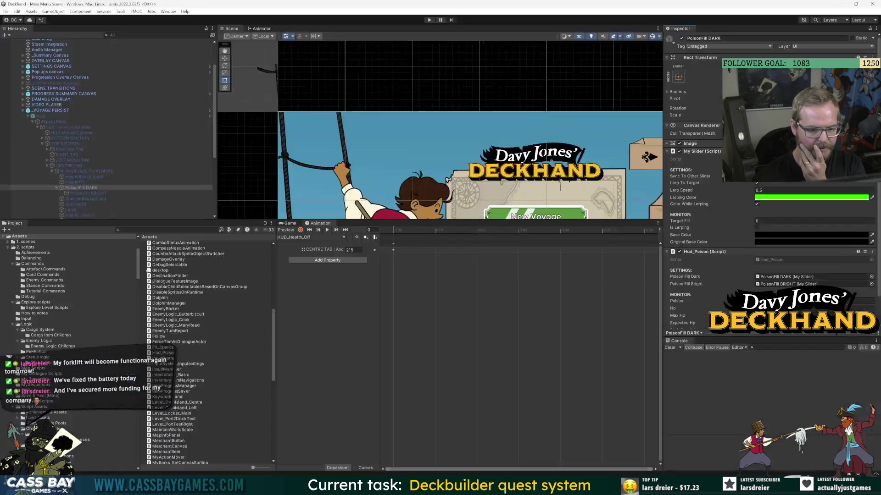
On _GAME MANAGER DDOL, fold Ui Manager and Prefab Finder, then open the AssetFinder script.
{"action": "left_click", "coordinate": [58, 65]}
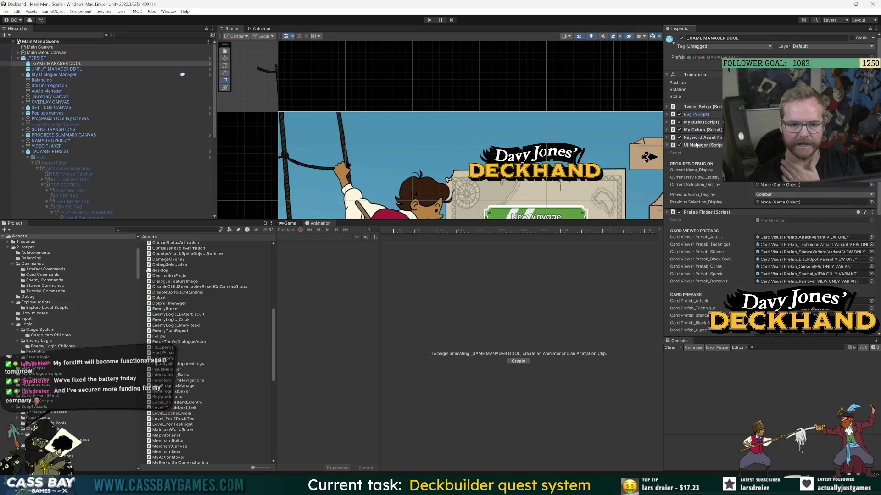
{"action": "left_click", "coordinate": [697, 145]}
{"action": "left_click", "coordinate": [702, 153]}
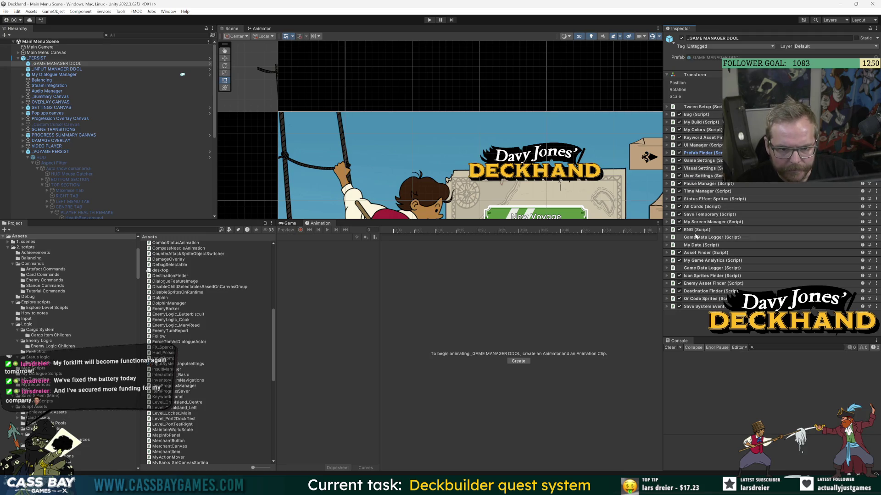
{"action": "left_click", "coordinate": [700, 253]}
{"action": "scroll", "coordinate": [729, 270], "scroll_direction": "down", "scroll_amount": 2}
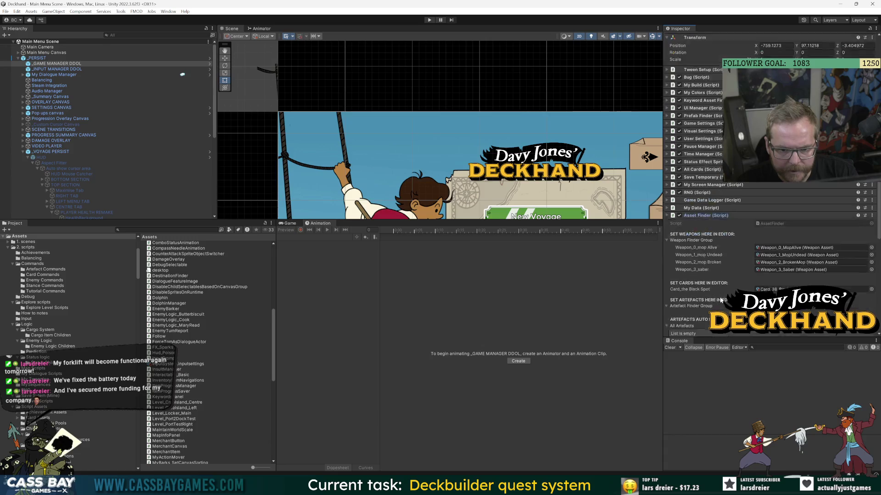
{"action": "double_click", "coordinate": [768, 203]}
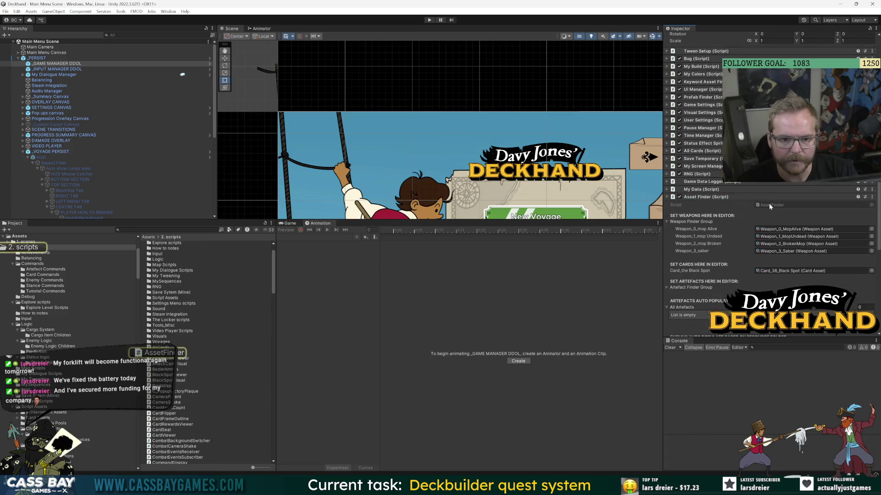
{"action": "scroll", "coordinate": [459, 243], "scroll_direction": "up", "scroll_amount": 10}
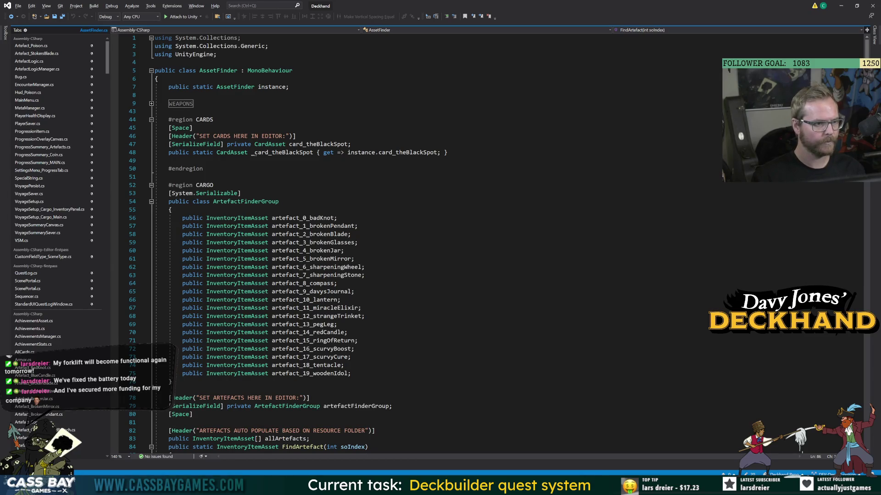
Unfold and refold the WEAPONS region in AssetFinder.cs, then return to Unity.
{"action": "left_click", "coordinate": [151, 103]}
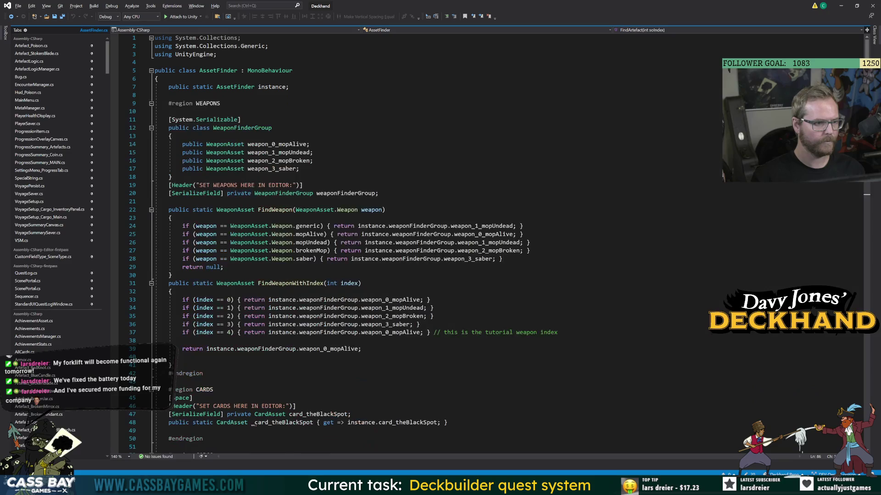
{"action": "left_click", "coordinate": [151, 103]}
{"action": "key", "text": "alt+Tab"}
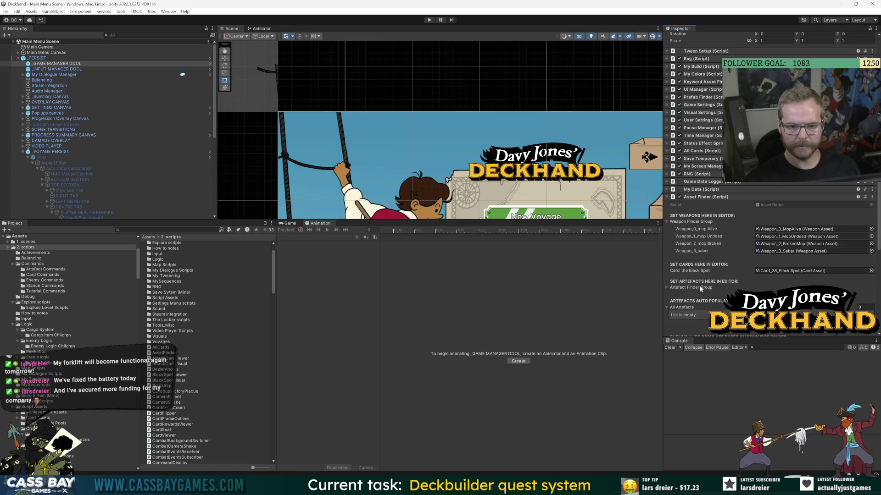
Reveal the Artefact Finder Group's slots Artefact_0 to Artefact_19, then go back to Visual Studio.
{"action": "left_click", "coordinate": [664, 287]}
{"action": "scroll", "coordinate": [716, 285], "scroll_direction": "down", "scroll_amount": 5}
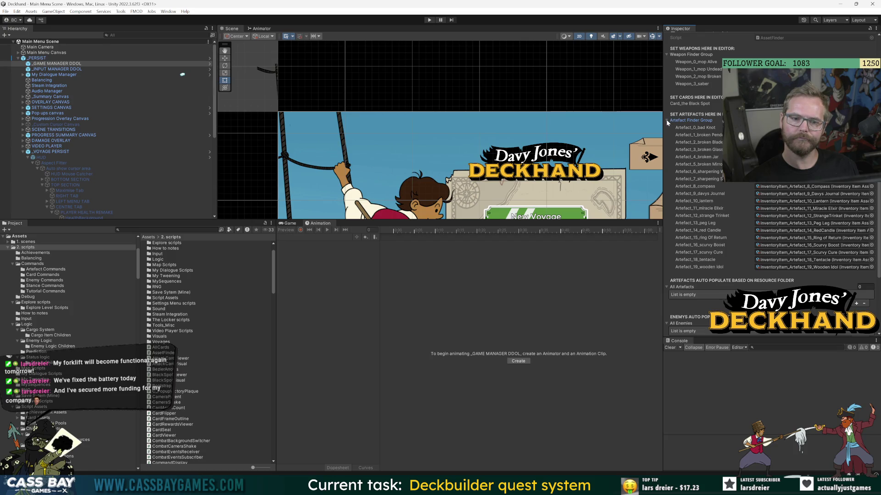
{"action": "key", "text": "alt+Tab"}
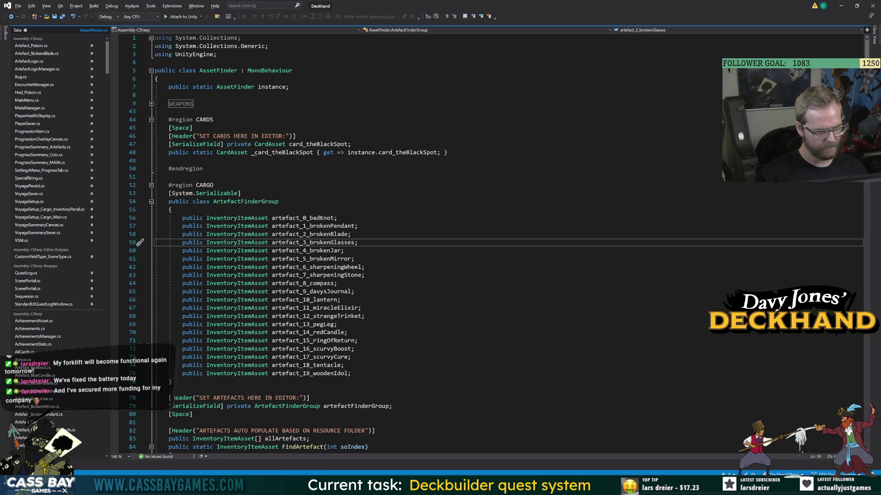
Comment out lines 53–76, the ArtefactFinderGroup class with fields artefact_0 to artefact_19.
{"action": "scroll", "coordinate": [441, 243], "scroll_direction": "down", "scroll_amount": 5}
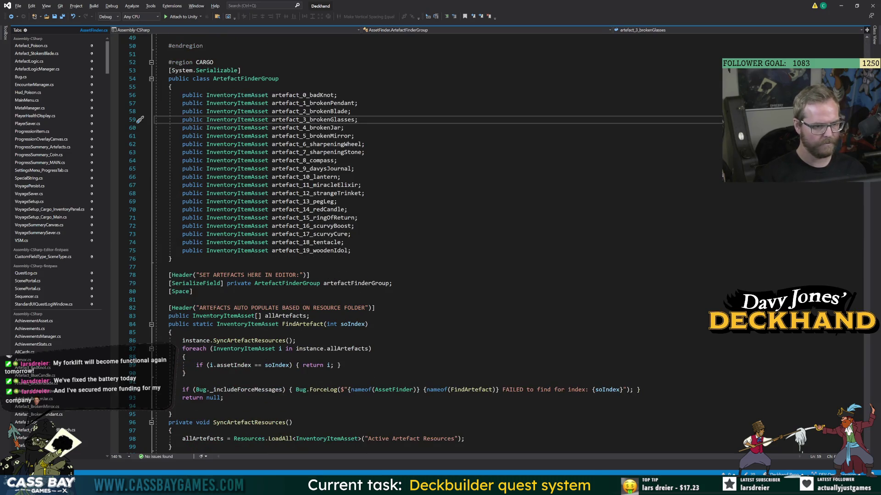
{"action": "double_click", "coordinate": [374, 284]}
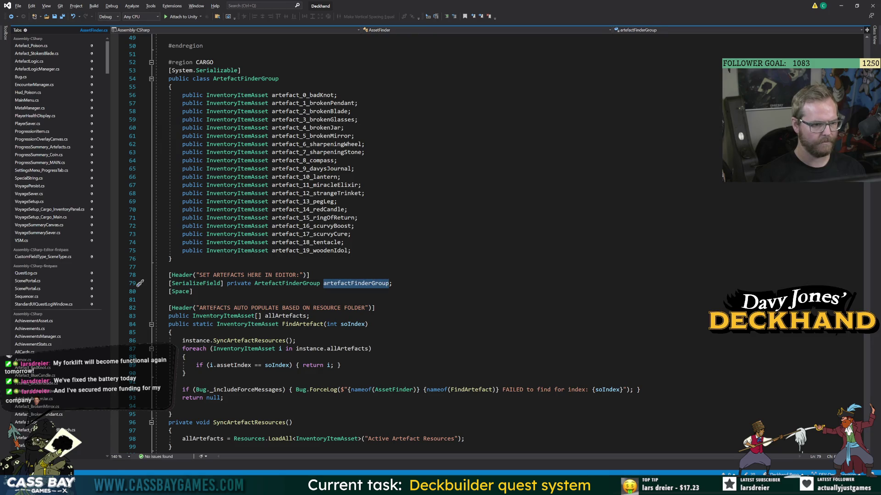
{"action": "scroll", "coordinate": [441, 243], "scroll_direction": "down", "scroll_amount": 19}
{"action": "scroll", "coordinate": [441, 243], "scroll_direction": "up", "scroll_amount": 19}
{"action": "mouse_move", "coordinate": [168, 70]}
{"action": "left_mouse_down"}
{"action": "mouse_move", "coordinate": [275, 248]}
{"action": "mouse_move", "coordinate": [172, 259]}
{"action": "left_mouse_up"}
{"action": "key", "text": "ctrl+k"}
{"action": "key", "text": "ctrl+c"}
{"action": "left_click", "coordinate": [310, 274]}
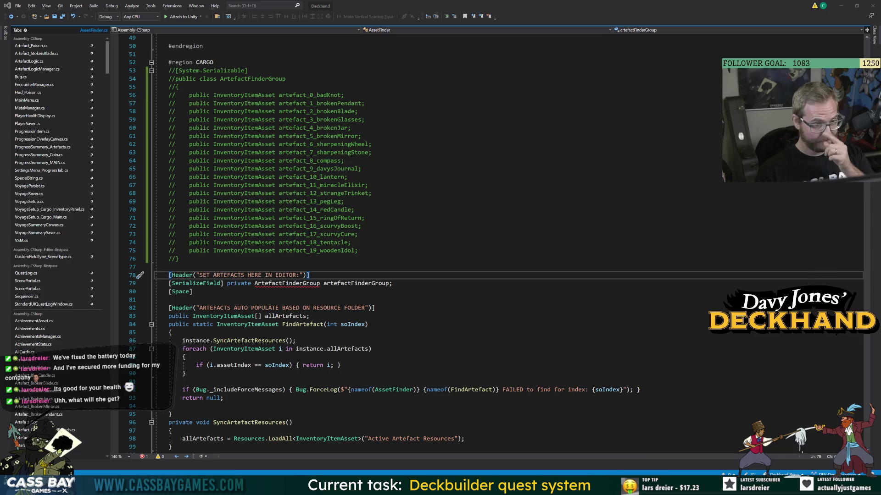
{"action": "key", "text": "Down"}
Comment out the artefactFinderGroup field and the SET ARTEFACTS header in AssetFinder.cs.
{"action": "key", "text": "ctrl+k"}
{"action": "key", "text": "ctrl+c"}
{"action": "left_click", "coordinate": [358, 234]}
{"action": "left_click", "coordinate": [309, 275]}
{"action": "key", "text": "ctrl+k"}
{"action": "key", "text": "ctrl+c"}
{"action": "left_click", "coordinate": [358, 250]}
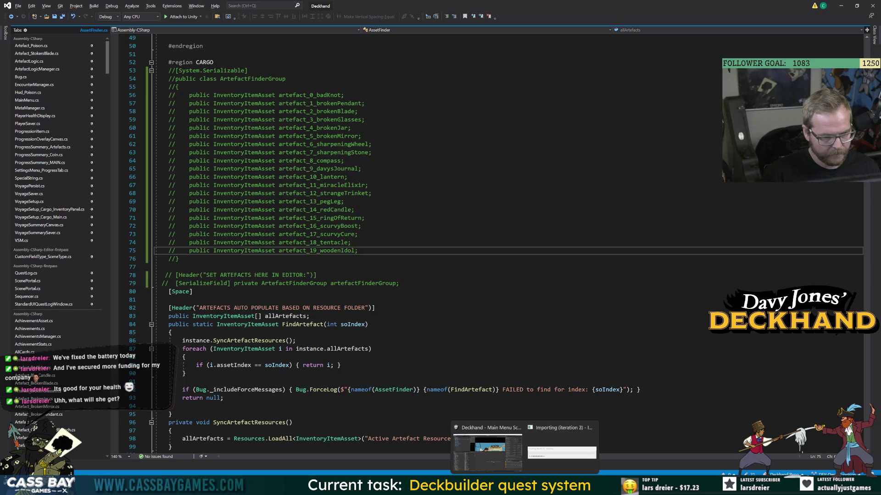
Let Unity recompile the scripts and give the Inspector more vertical room.
{"action": "left_click", "coordinate": [473, 436]}
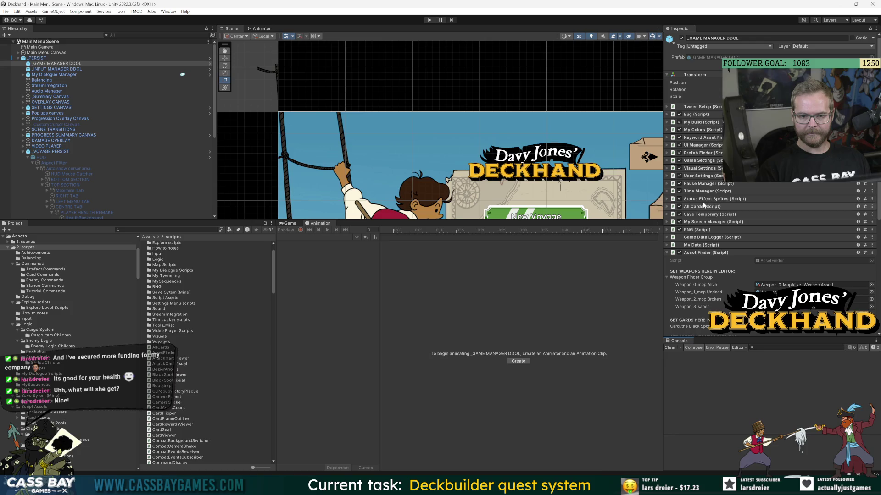
{"action": "left_click_drag", "start_coordinate": [745, 339], "coordinate": [746, 351]}
{"action": "scroll", "coordinate": [749, 344], "scroll_direction": "down", "scroll_amount": 5}
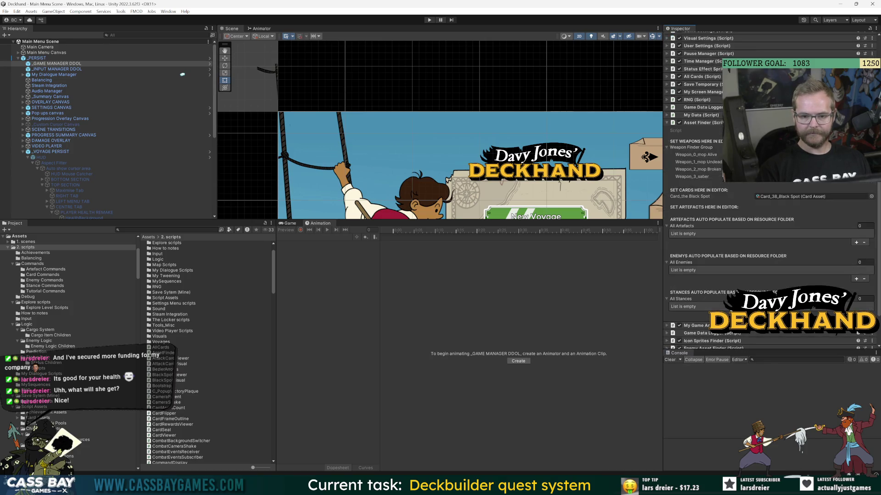
{"action": "key", "text": "alt+Tab"}
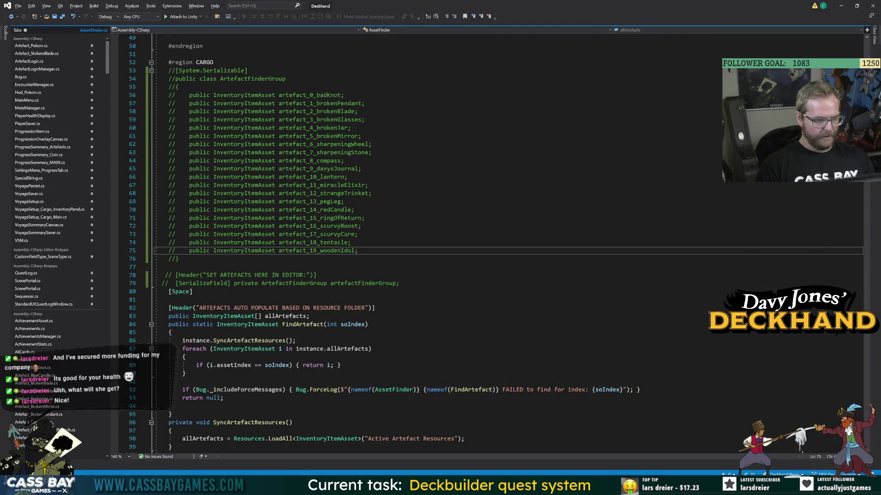
Review the FindArtefact method and the auto-populate header code in AssetFinder.cs.
{"action": "scroll", "coordinate": [505, 243], "scroll_direction": "up", "scroll_amount": 5}
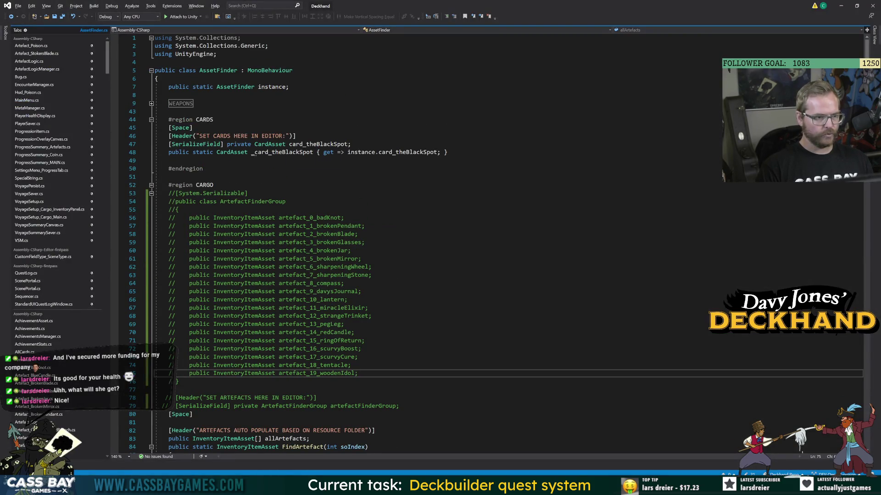
{"action": "scroll", "coordinate": [505, 243], "scroll_direction": "down", "scroll_amount": 20}
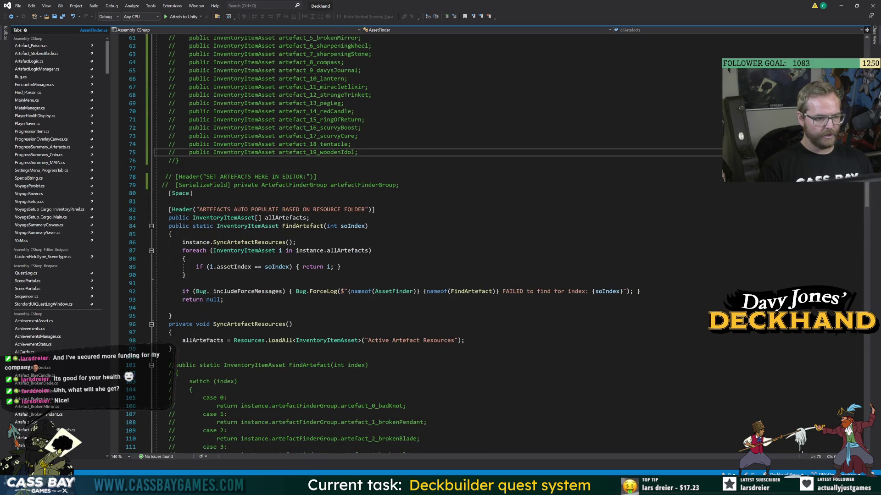
{"action": "left_click", "coordinate": [182, 308]}
{"action": "scroll", "coordinate": [504, 243], "scroll_direction": "down", "scroll_amount": 20}
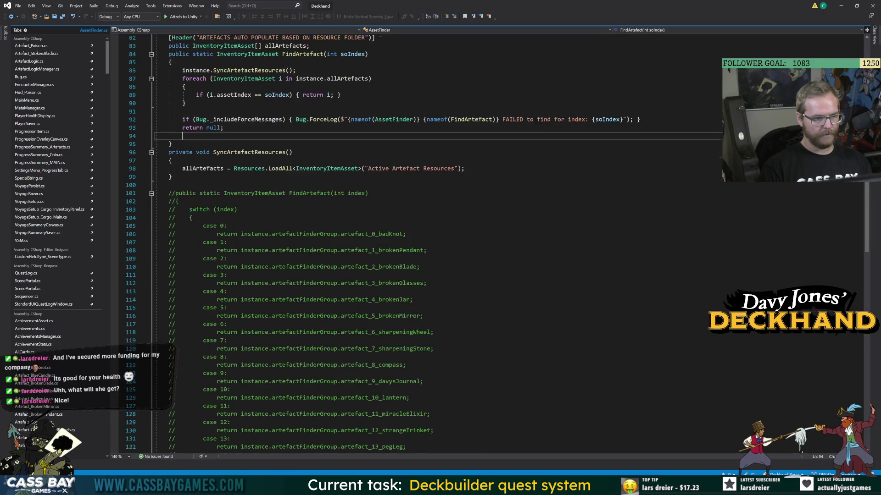
{"action": "key", "text": "alt+Tab"}
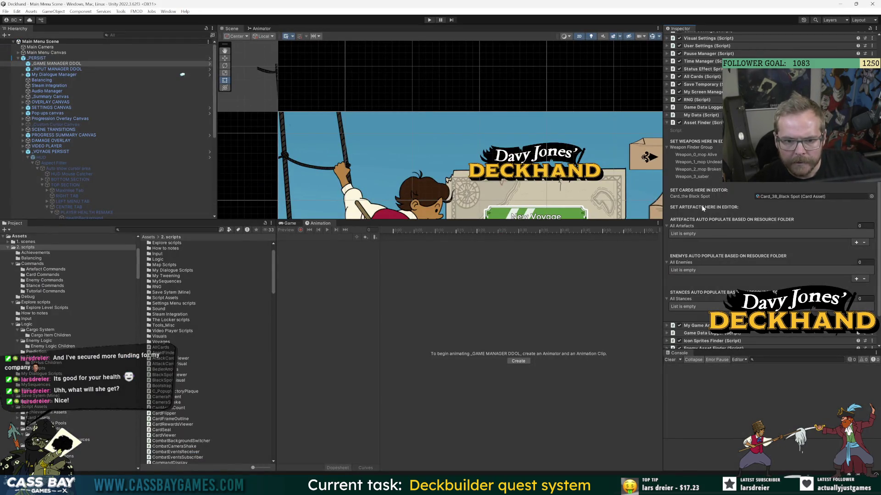
{"action": "key", "text": "alt+Tab"}
{"action": "scroll", "coordinate": [505, 244], "scroll_direction": "up", "scroll_amount": 20}
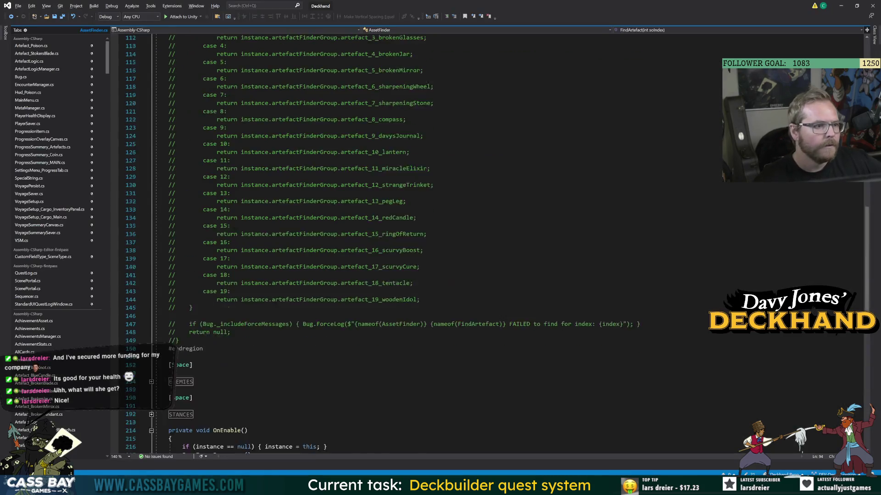
{"action": "scroll", "coordinate": [505, 243], "scroll_direction": "up", "scroll_amount": 7}
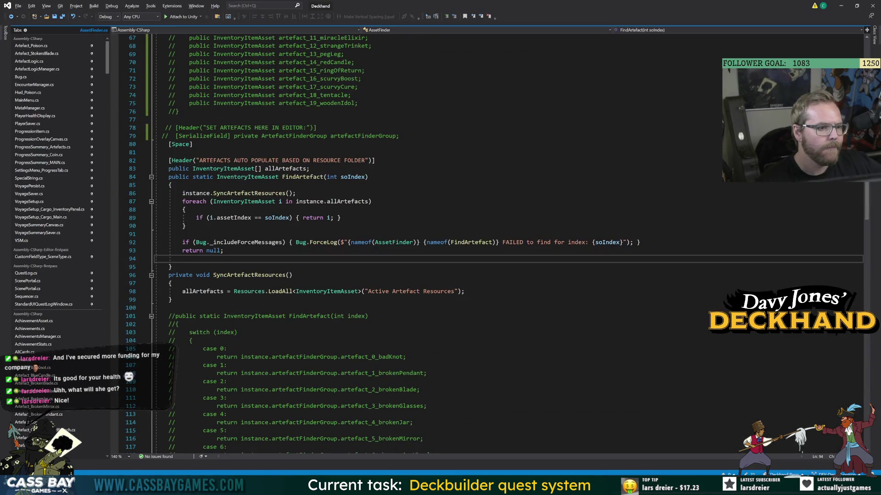
{"action": "double_click", "coordinate": [287, 160]}
{"action": "left_click", "coordinate": [169, 152]}
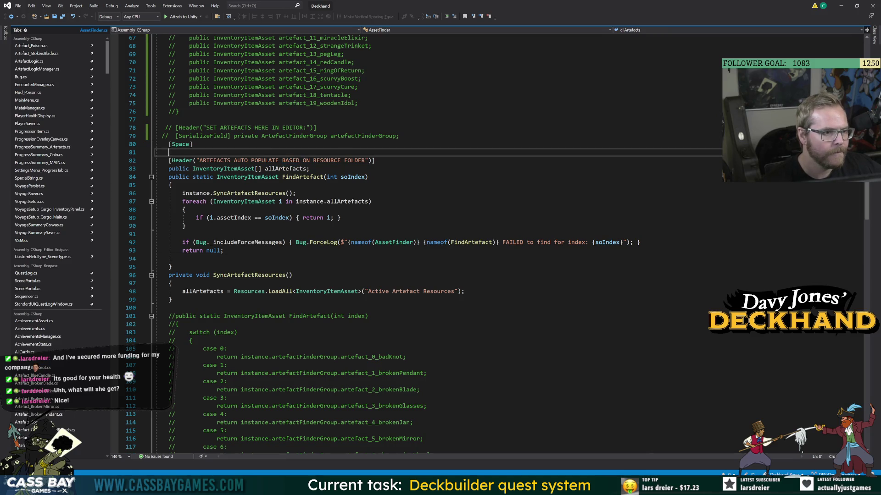
{"action": "scroll", "coordinate": [321, 184], "scroll_direction": "up", "scroll_amount": 8}
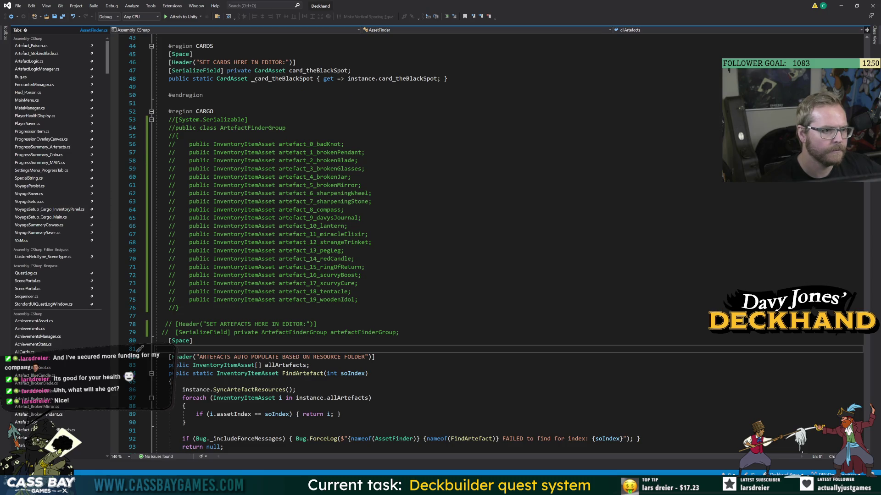
{"action": "scroll", "coordinate": [459, 243], "scroll_direction": "up", "scroll_amount": 3}
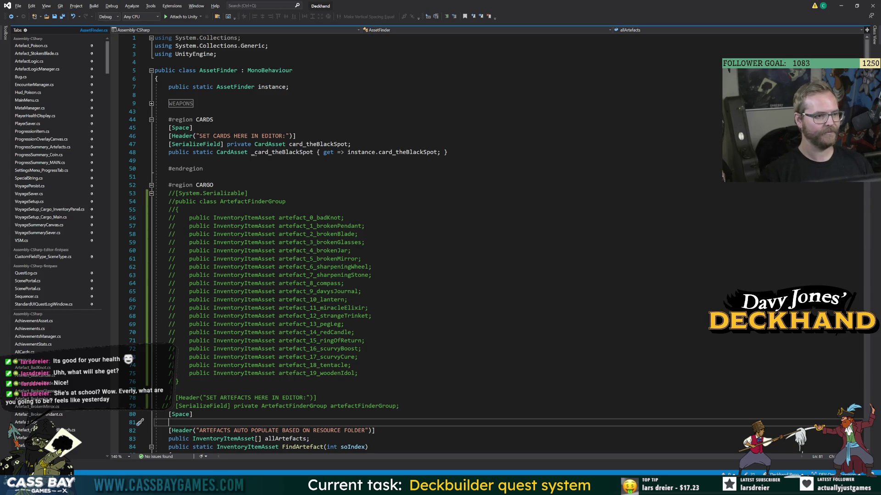
Look over the WEAPONS region, leave it folded, and bring up the Unity editor.
{"action": "left_click", "coordinate": [151, 103]}
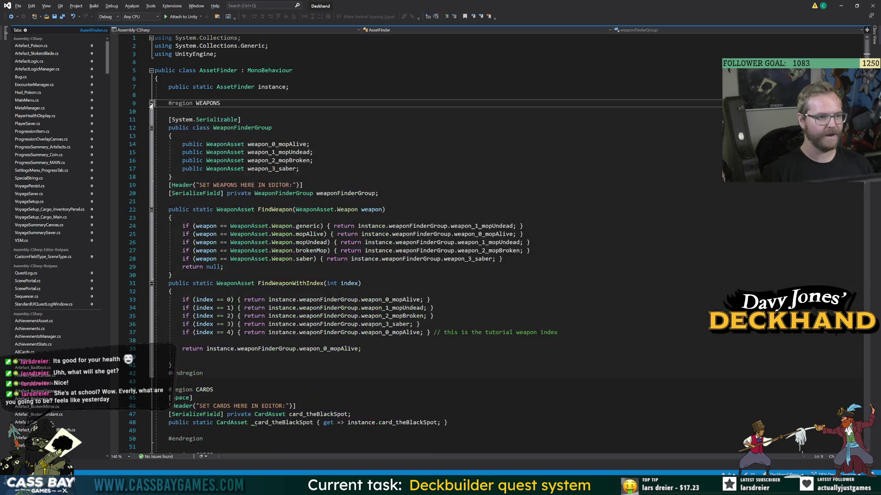
{"action": "left_click", "coordinate": [150, 104]}
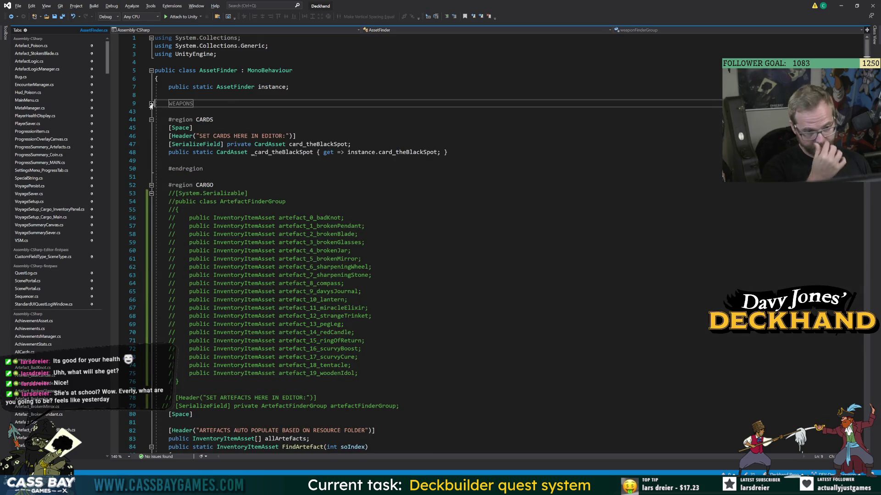
{"action": "left_click", "coordinate": [151, 104]}
{"action": "left_click", "coordinate": [151, 103]}
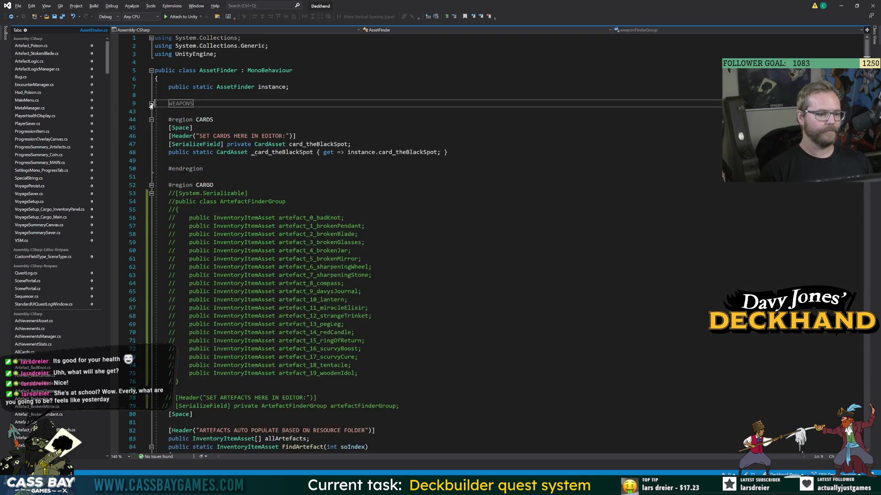
{"action": "scroll", "coordinate": [150, 106], "scroll_direction": "down", "scroll_amount": 10}
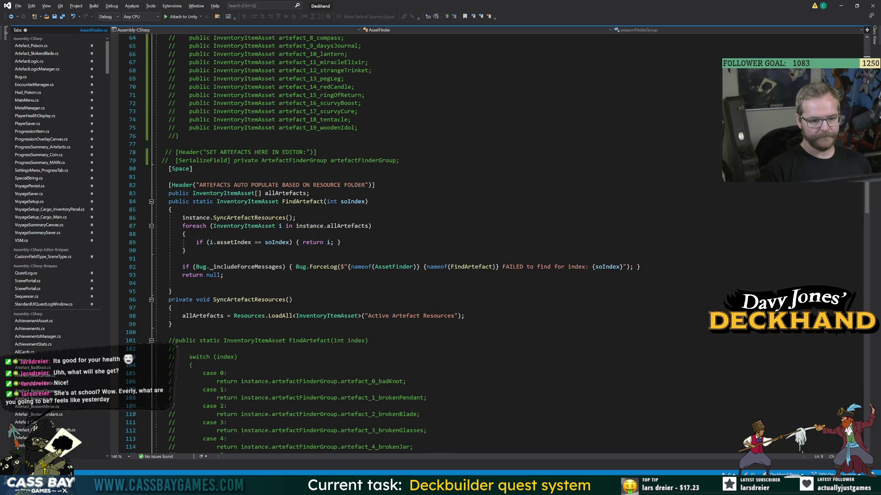
{"action": "mouse_move", "coordinate": [525, 485]}
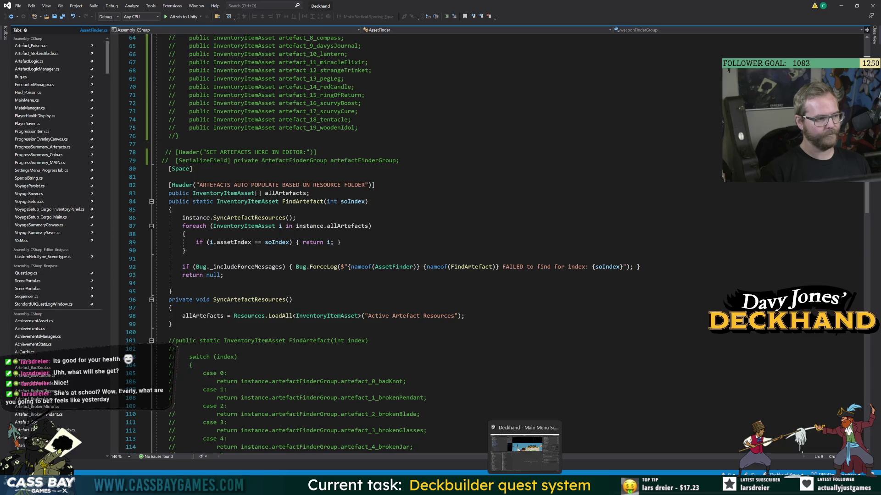
{"action": "left_click", "coordinate": [524, 453]}
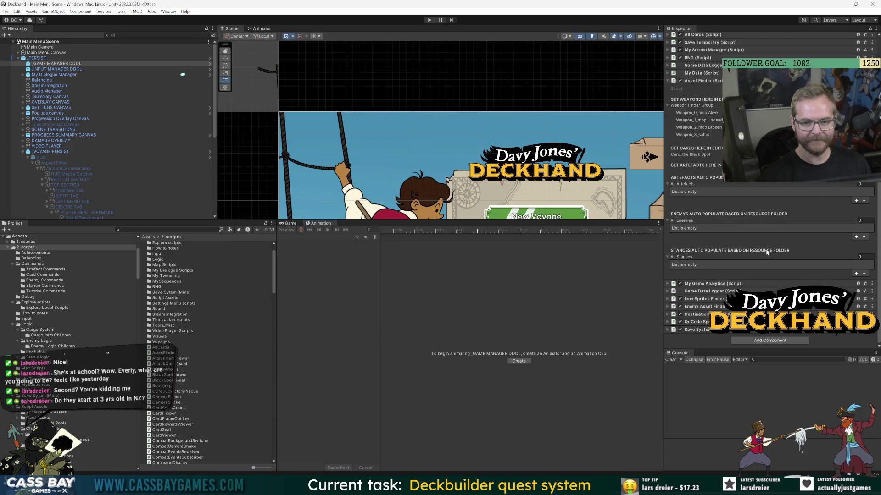
Drag the Inspector and panel splitters to enlarge the Scene view.
{"action": "mouse_move", "coordinate": [663, 238]}
{"action": "left_mouse_down"}
{"action": "mouse_move", "coordinate": [692, 237]}
{"action": "mouse_move", "coordinate": [684, 271]}
{"action": "left_mouse_up"}
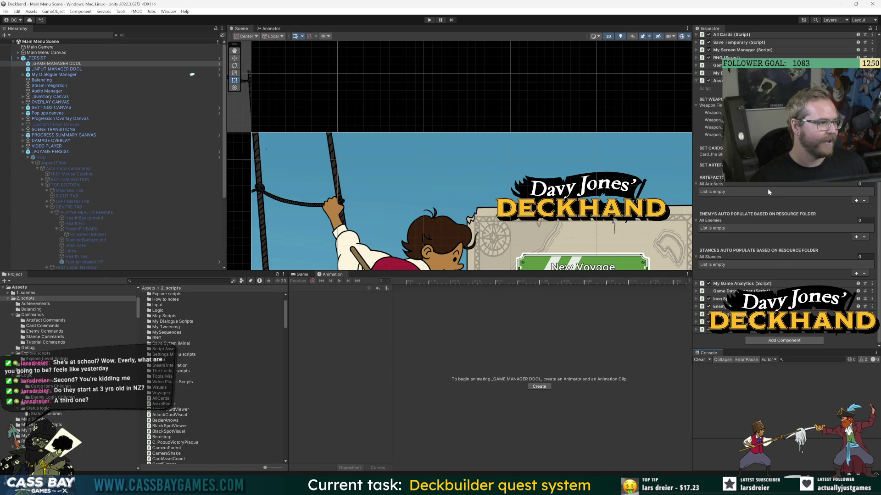
Look through the CARDS and WEAPONS code and the allArtefacts list in AssetFinder.cs.
{"action": "key", "text": "alt+Tab"}
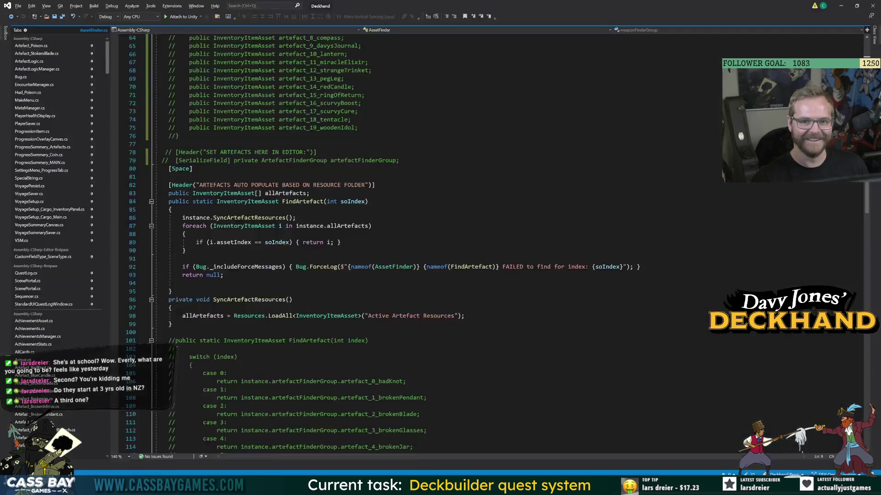
{"action": "scroll", "coordinate": [413, 243], "scroll_direction": "up", "scroll_amount": 20}
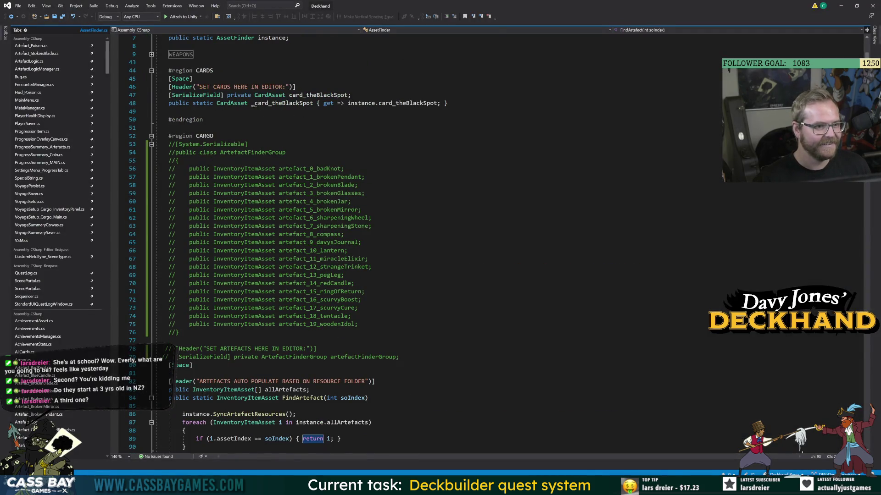
{"action": "left_click", "coordinate": [248, 136]}
{"action": "left_click", "coordinate": [151, 103]}
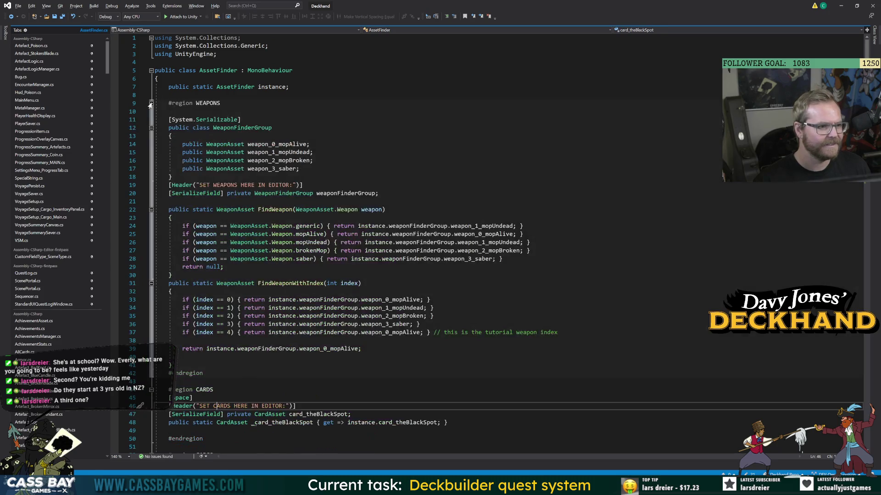
{"action": "left_click", "coordinate": [225, 185]}
{"action": "scroll", "coordinate": [224, 185], "scroll_direction": "down", "scroll_amount": 17}
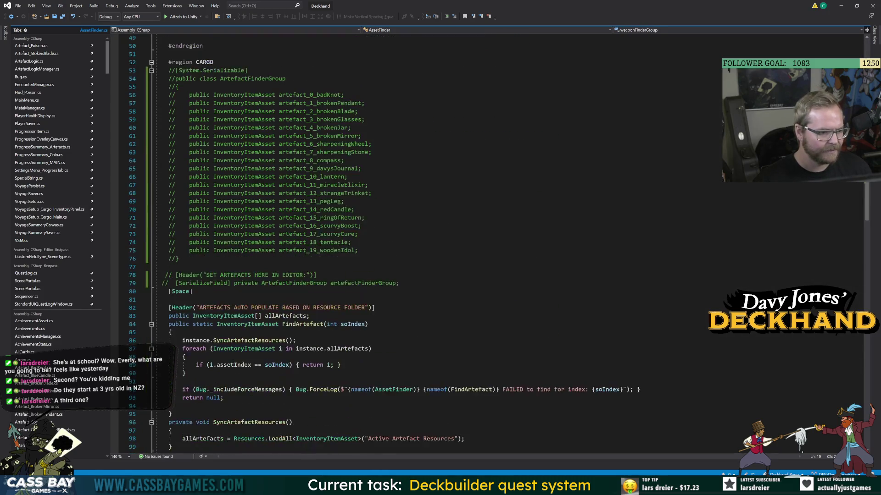
{"action": "left_click", "coordinate": [198, 283]}
{"action": "left_click", "coordinate": [193, 267]}
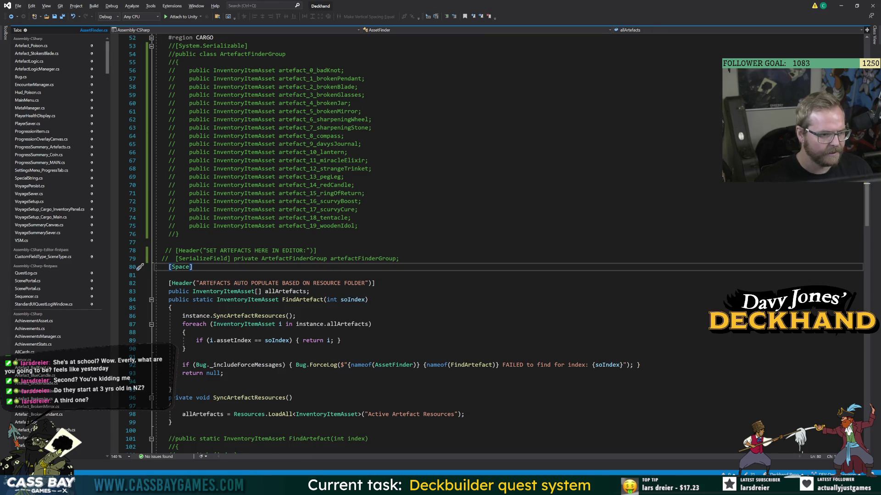
{"action": "left_click", "coordinate": [372, 324]}
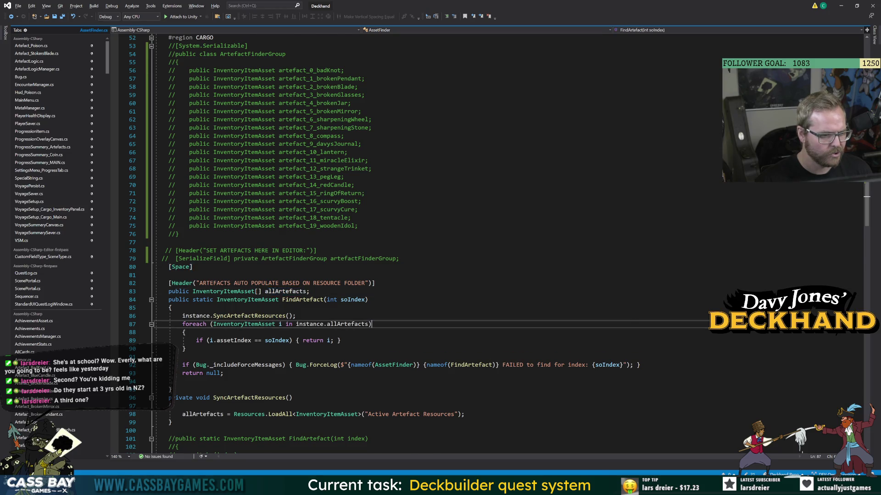
{"action": "scroll", "coordinate": [372, 324], "scroll_direction": "down", "scroll_amount": 6}
{"action": "scroll", "coordinate": [372, 324], "scroll_direction": "down", "scroll_amount": 20}
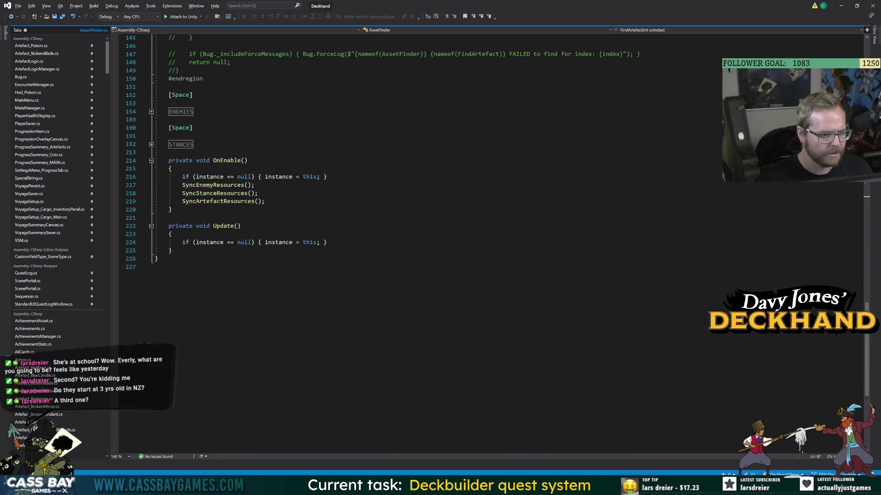
Peek at the ENEMIES region and compare the code against the Unity editor.
{"action": "left_click", "coordinate": [151, 111]}
{"action": "left_click", "coordinate": [152, 112]}
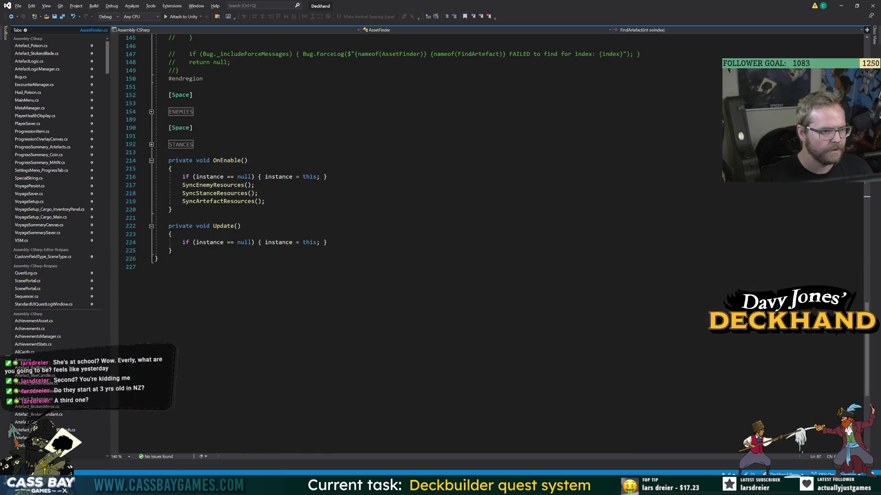
{"action": "key", "text": "alt+Tab"}
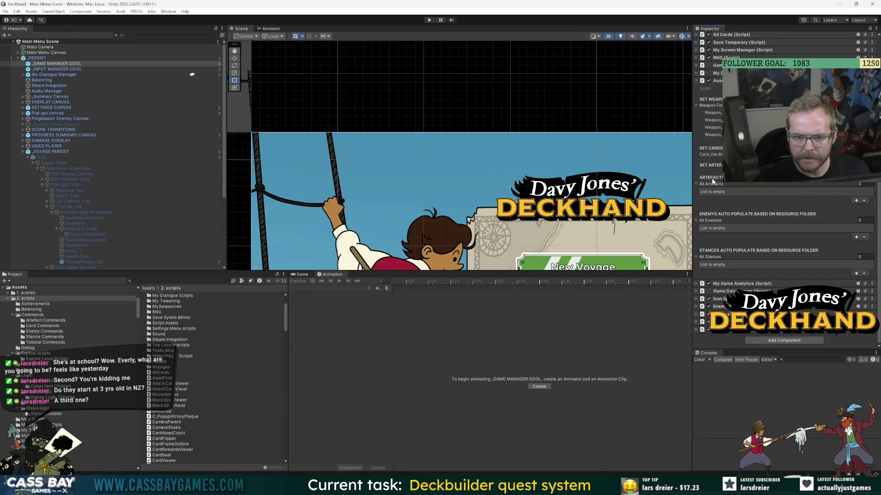
{"action": "key", "text": "alt+Tab"}
{"action": "scroll", "coordinate": [372, 230], "scroll_direction": "up", "scroll_amount": 20}
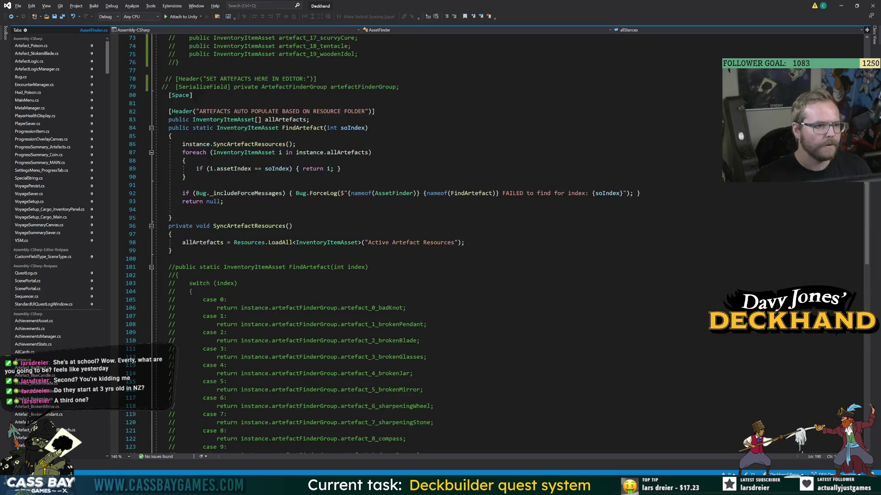
{"action": "key", "text": "alt+Tab"}
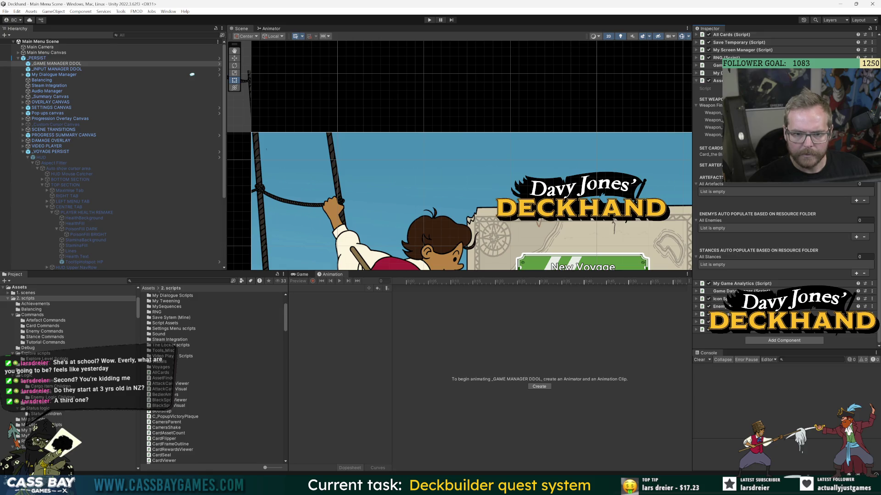
{"action": "key", "text": "alt+Tab"}
{"action": "scroll", "coordinate": [371, 243], "scroll_direction": "up", "scroll_amount": 20}
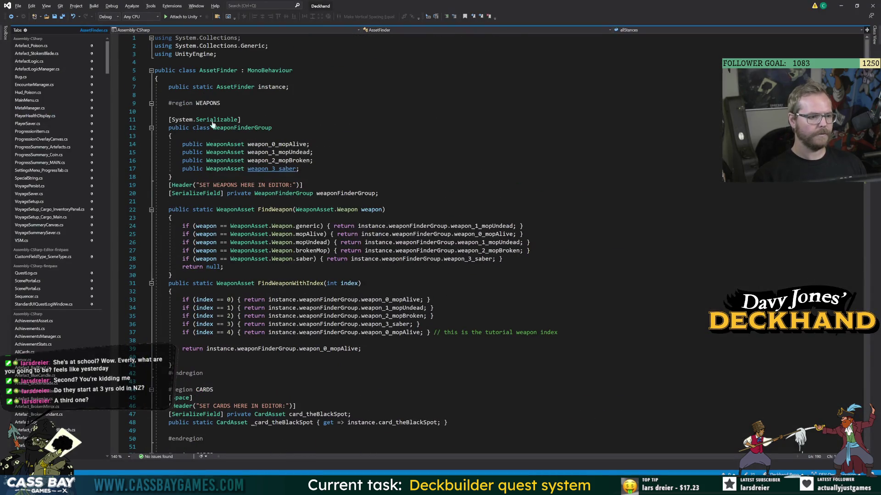
Fold the WEAPONS and CARDS regions and add blank lines above the CARGO region.
{"action": "left_click", "coordinate": [151, 103]}
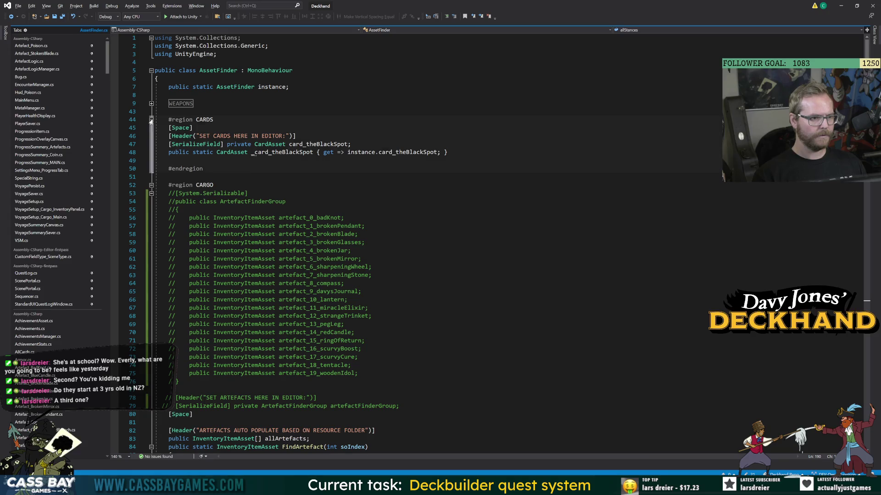
{"action": "left_click", "coordinate": [151, 119]}
{"action": "left_click", "coordinate": [175, 128]}
{"action": "key", "text": "Return"}
{"action": "key", "text": "Return"}
{"action": "key", "text": "Up"}
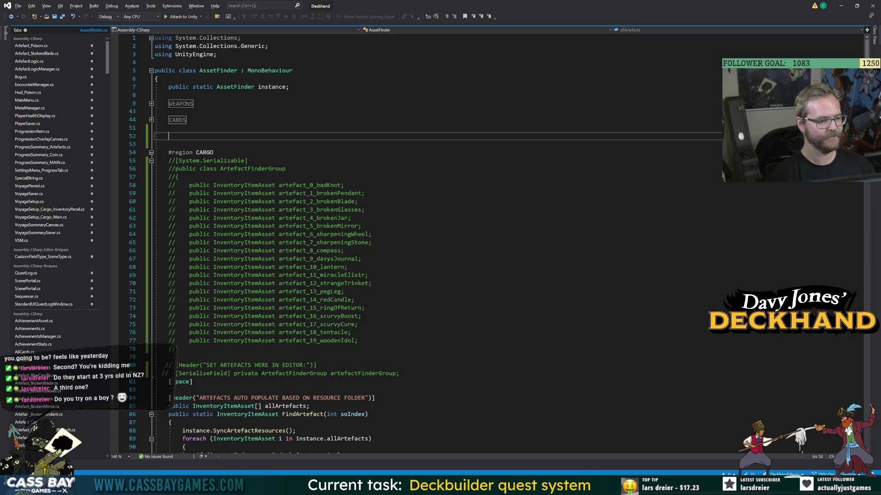
Declare the field '[SerializeField] private InventoryItemAsset poisonItem;' above the CARGO region.
{"action": "left_click", "coordinate": [151, 153]}
{"action": "left_click", "coordinate": [151, 153]}
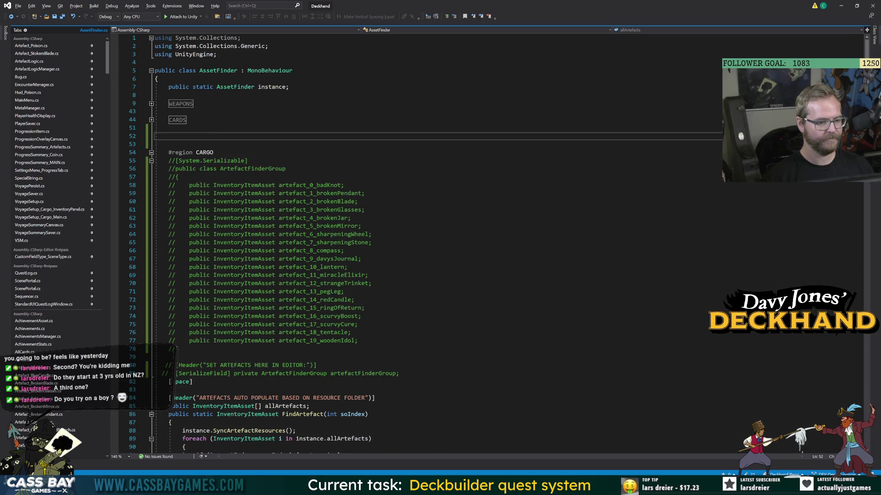
{"action": "scroll", "coordinate": [349, 365], "scroll_direction": "down", "scroll_amount": 4}
{"action": "scroll", "coordinate": [348, 364], "scroll_direction": "up", "scroll_amount": 4}
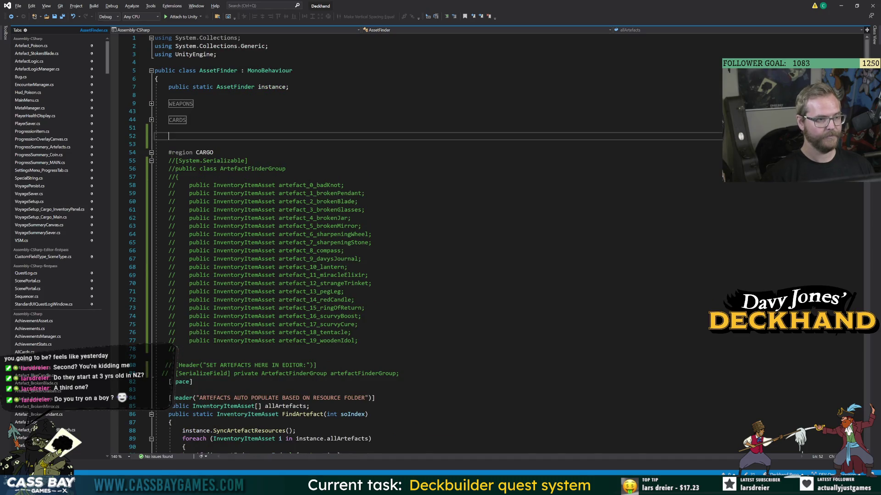
{"action": "type", "text": "[SerializeField] p"}
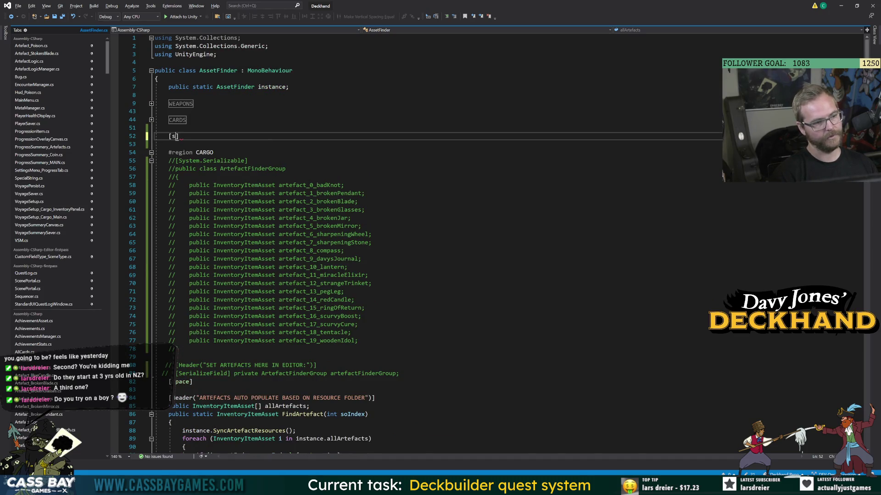
{"action": "type", "text": "rivate Invent"}
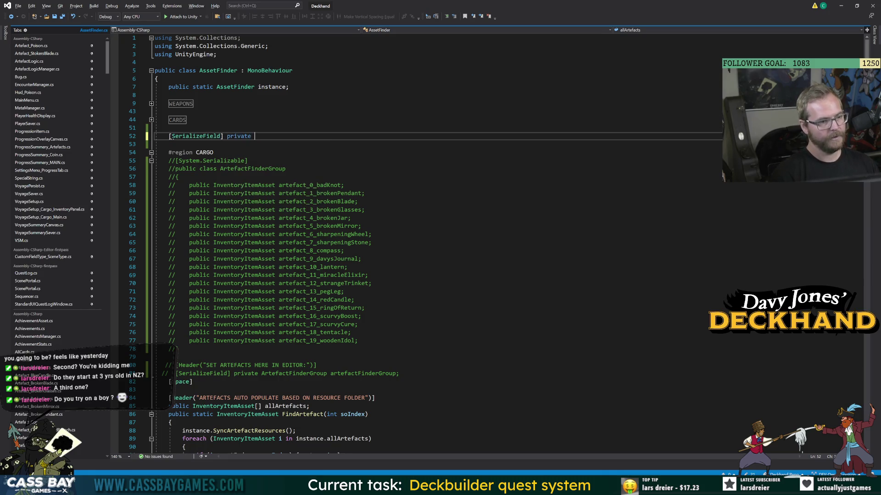
{"action": "key", "text": "Down"}
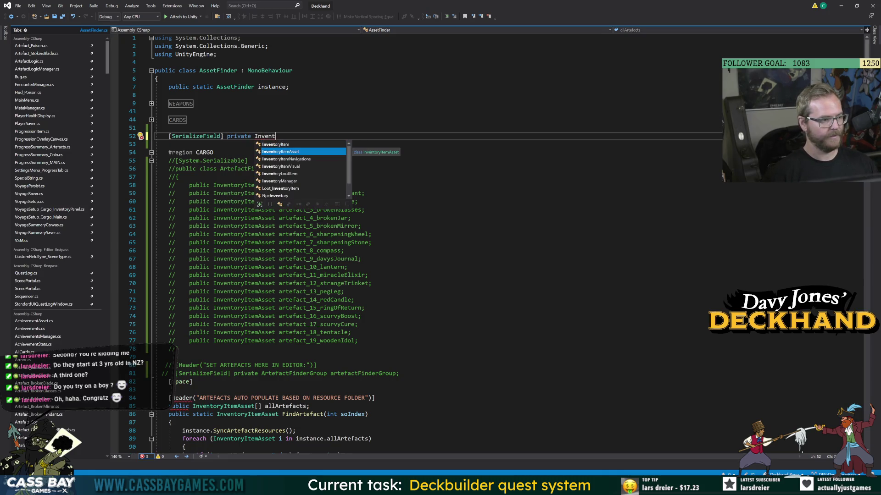
{"action": "key", "text": "Tab"}
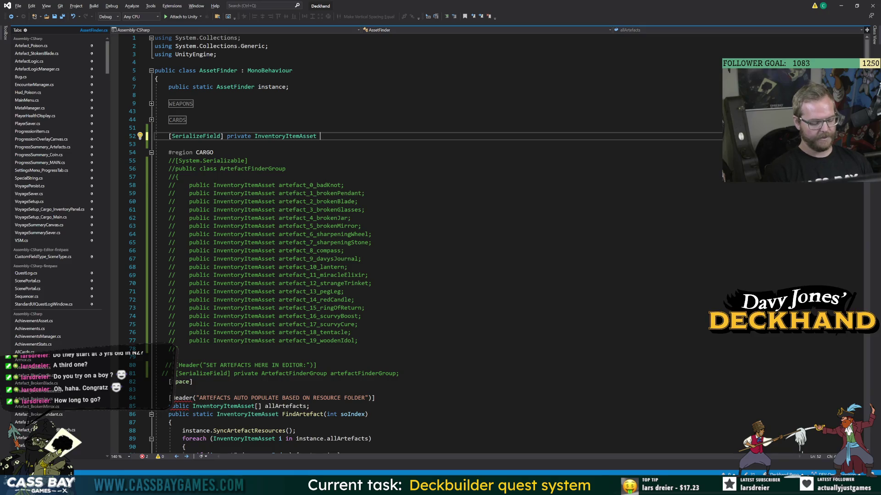
{"action": "type", "text": "poisonI"}
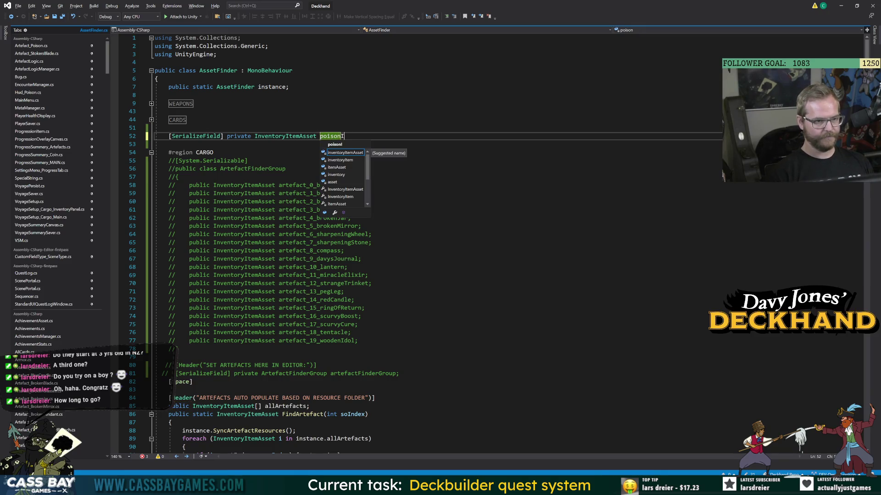
{"action": "type", "text": "tem;"}
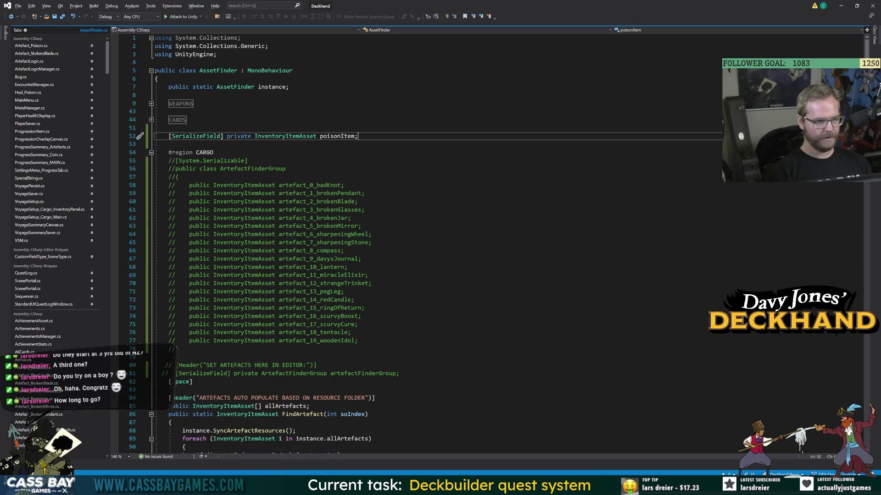
{"action": "key", "text": "Return"}
Add 'public static InventoryItemAsset _poisonArtefact { get=>instance.poisonItem; }' below the field.
{"action": "type", "text": "pu"}
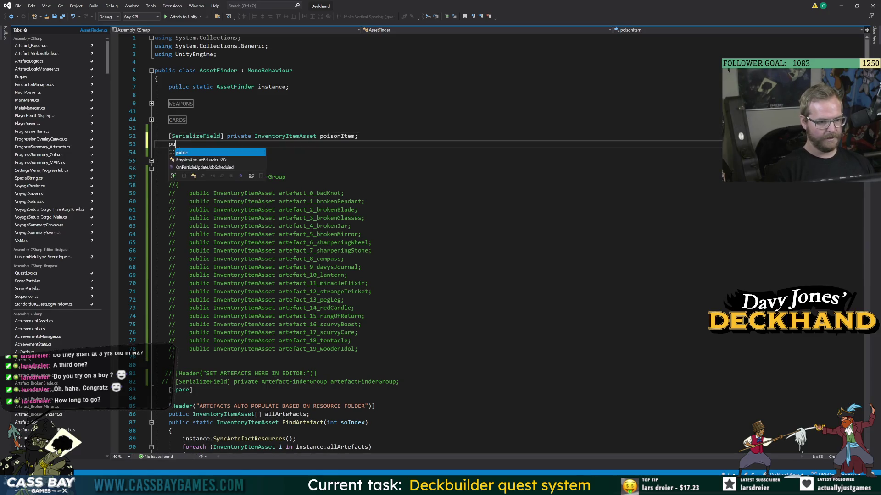
{"action": "type", "text": "blic static Inven"}
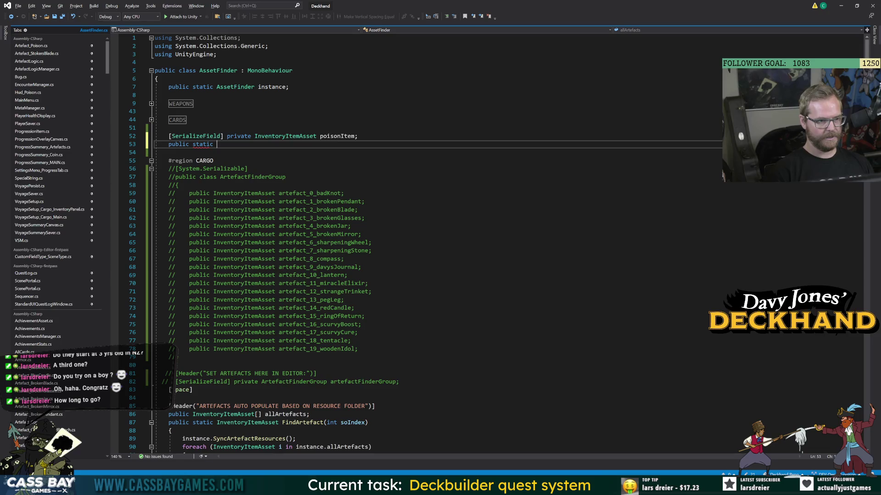
{"action": "key", "text": "Down"}
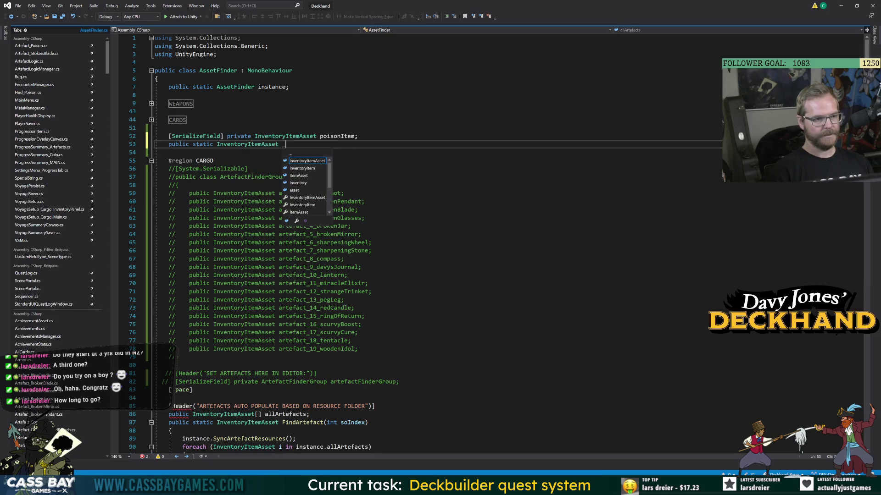
{"action": "type", "text": "_pois"}
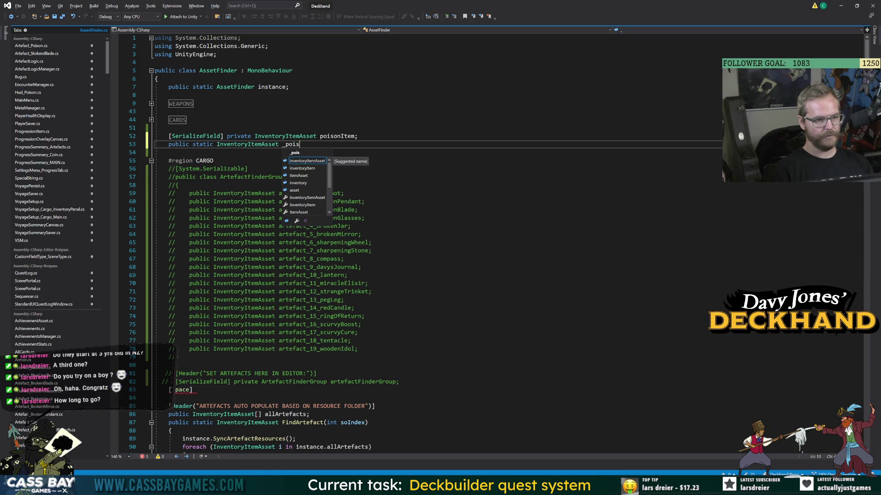
{"action": "type", "text": "onArtefact { get=>p"}
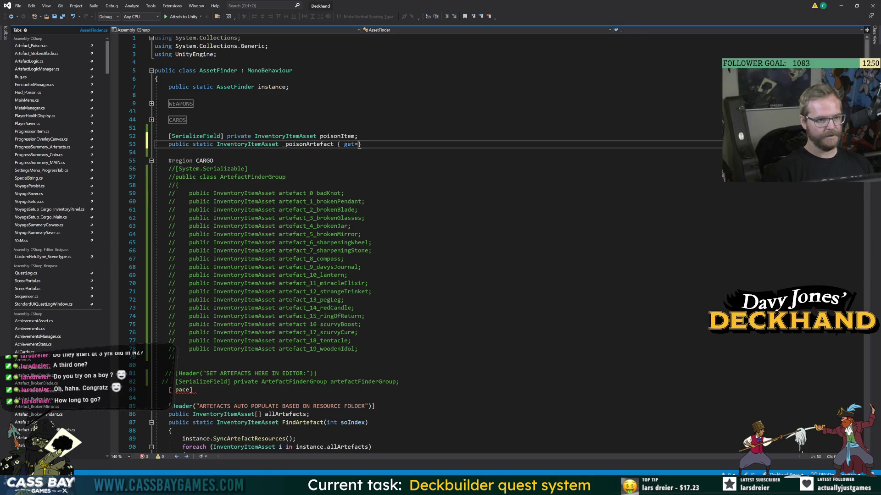
{"action": "type", "text": "ois"}
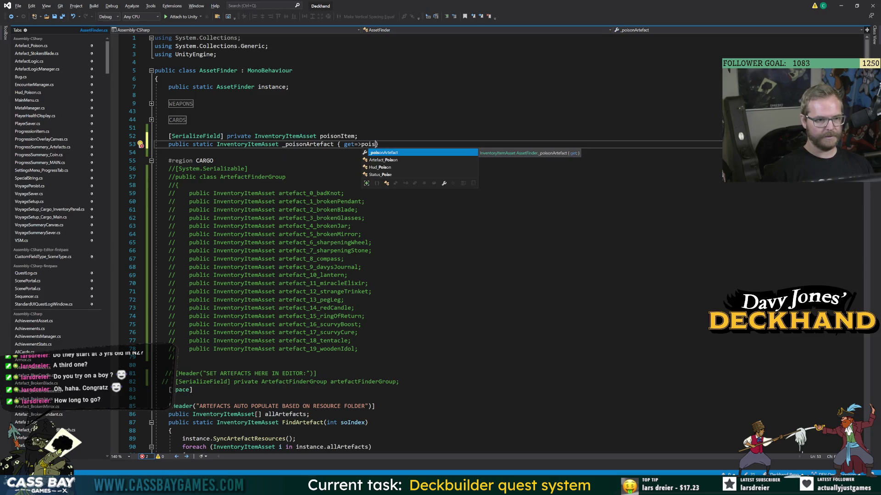
{"action": "key", "text": "BackSpace"}
{"action": "key", "text": "BackSpace"}
{"action": "key", "text": "BackSpace"}
{"action": "type", "text": "instance"}
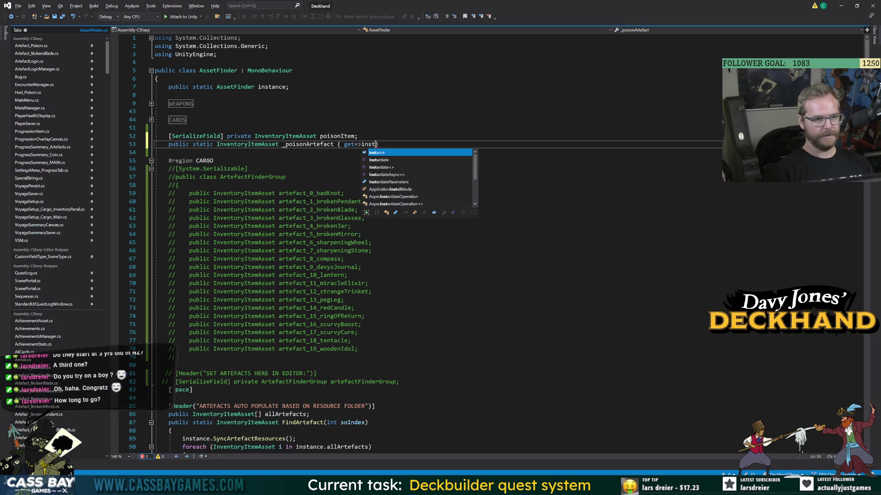
{"action": "type", "text": ".poisonItem;"}
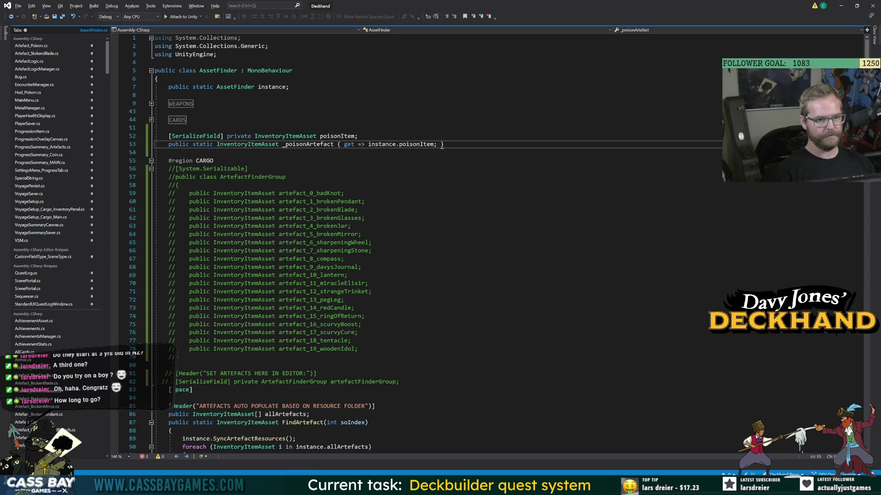
Rename the poisonItem field to poisonArtefact and let Unity recompile.
{"action": "left_click", "coordinate": [338, 136]}
{"action": "key", "text": "ctrl+r"}
{"action": "key", "text": "ctrl+r"}
{"action": "type", "text": "poisonArtefact"}
{"action": "key", "text": "Return"}
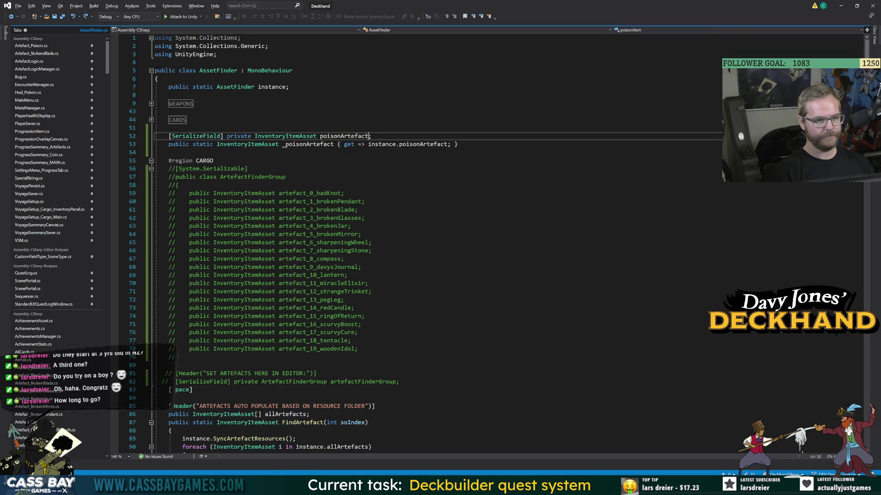
{"action": "left_click", "coordinate": [344, 193]}
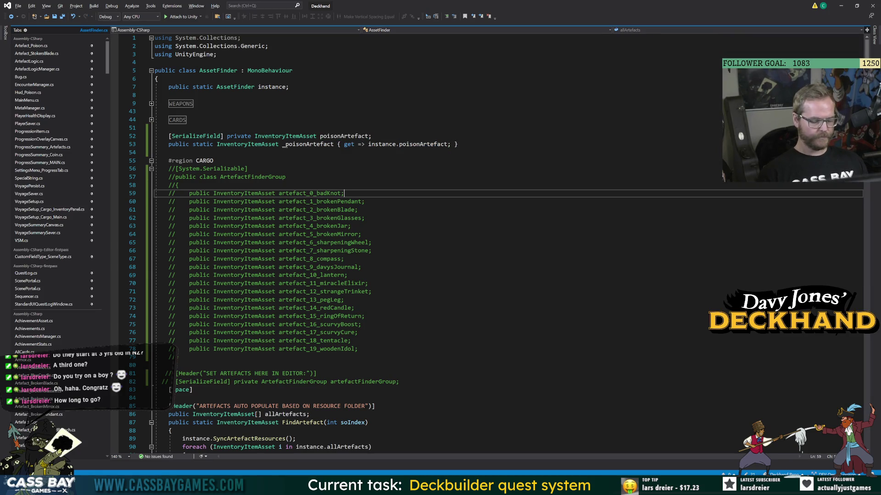
{"action": "key", "text": "alt+Tab"}
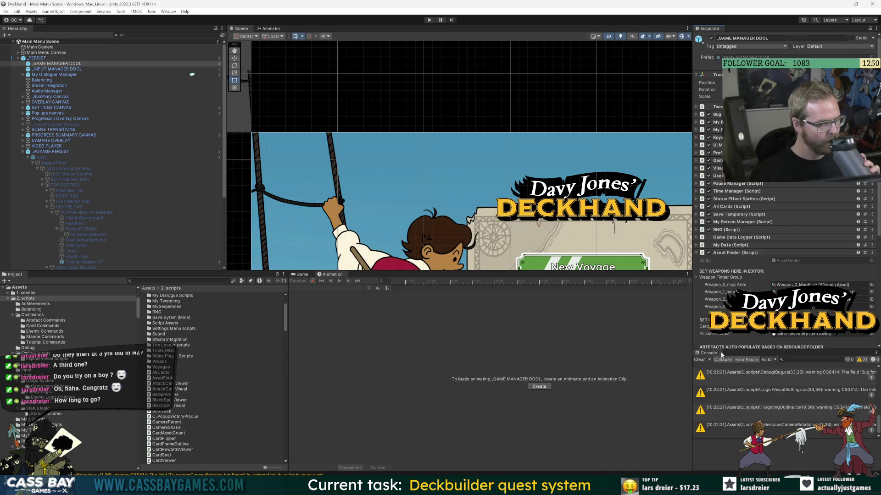
Clear the Console, set Poison Artefact to InventoryItem_Artefact_34_POISON, and save the scene.
{"action": "left_click", "coordinate": [700, 360]}
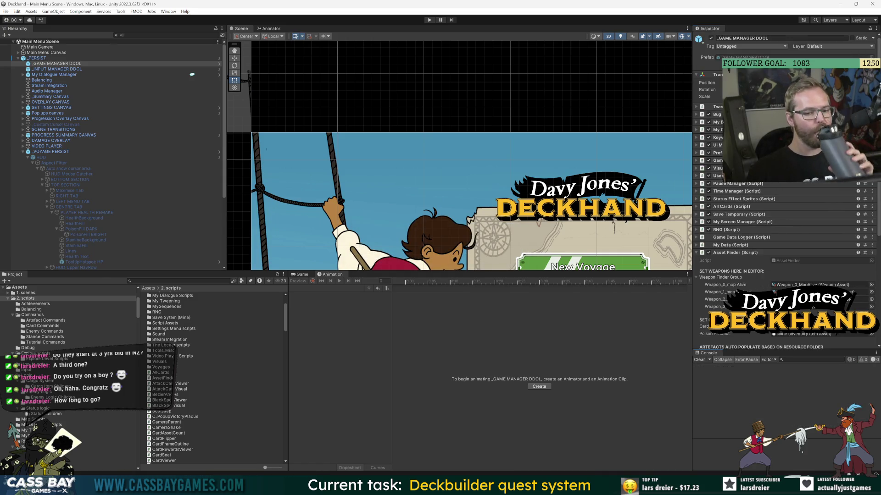
{"action": "left_click", "coordinate": [871, 334]}
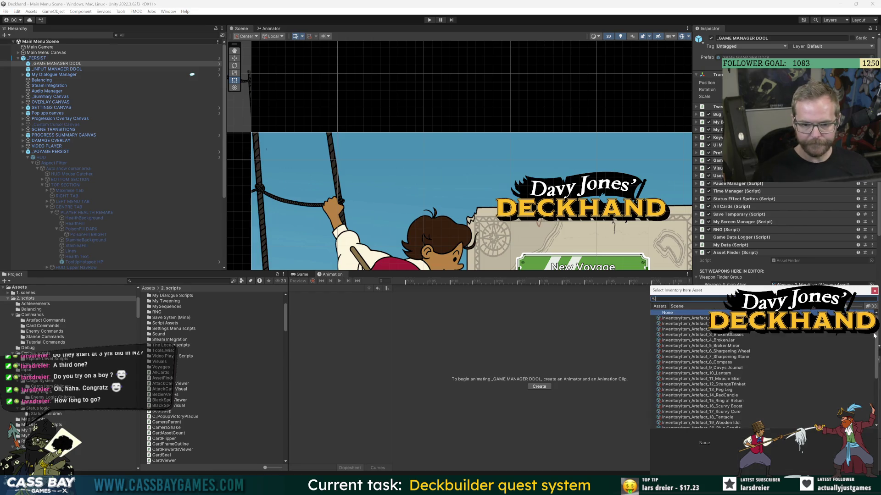
{"action": "type", "text": "ois"}
{"action": "key", "text": "Down"}
{"action": "key", "text": "Return"}
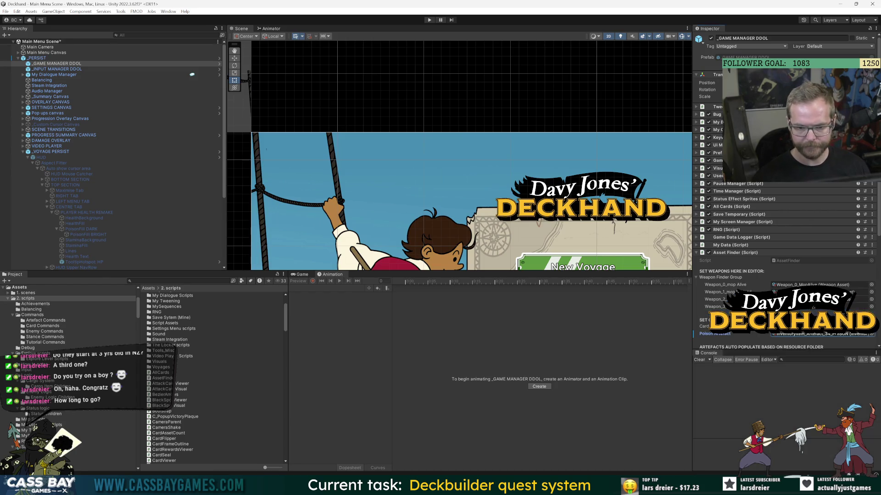
{"action": "key", "text": "ctrl+s"}
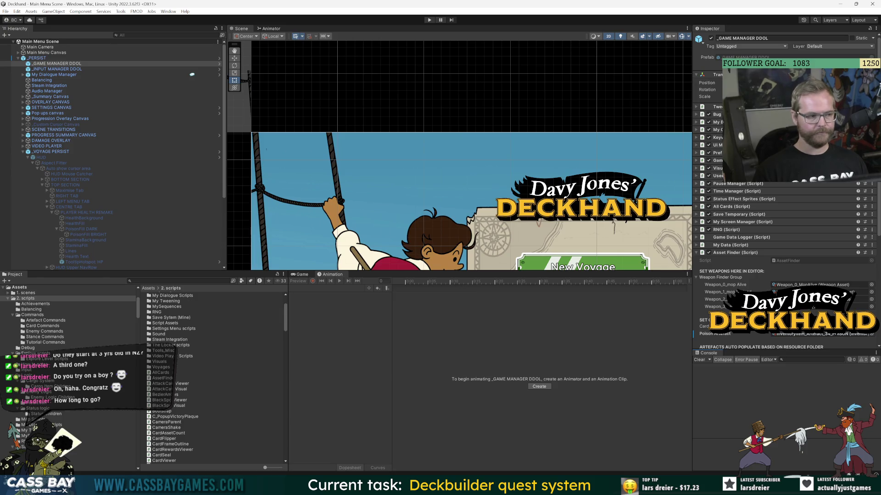
{"action": "key", "text": "alt+Tab"}
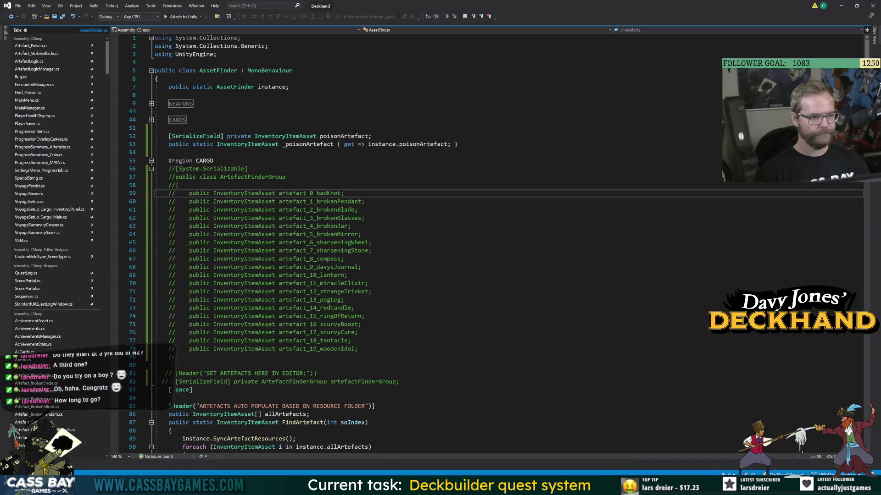
Switch from Artefact_Poison.cs to ArtefactLogicManager.cs and inspect the AddToArtefacts call in ChangePoison.
{"action": "left_click", "coordinate": [46, 47]}
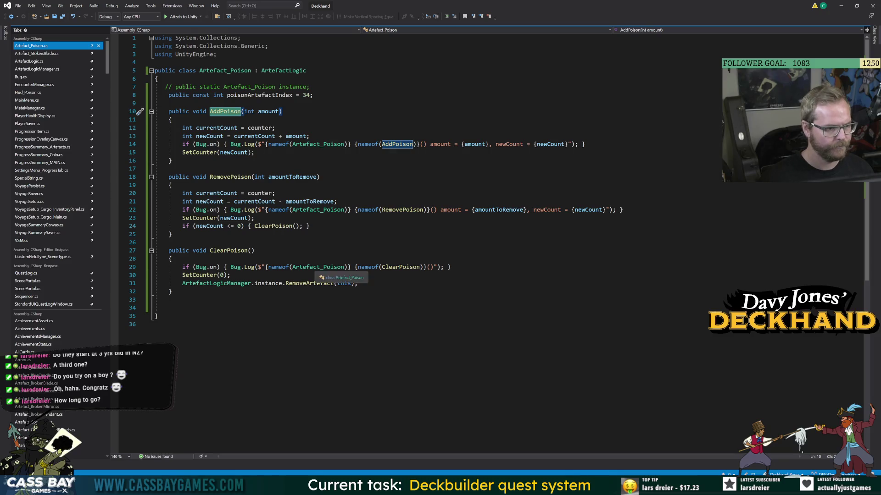
{"action": "left_click", "coordinate": [46, 68]}
{"action": "left_click", "coordinate": [172, 227]}
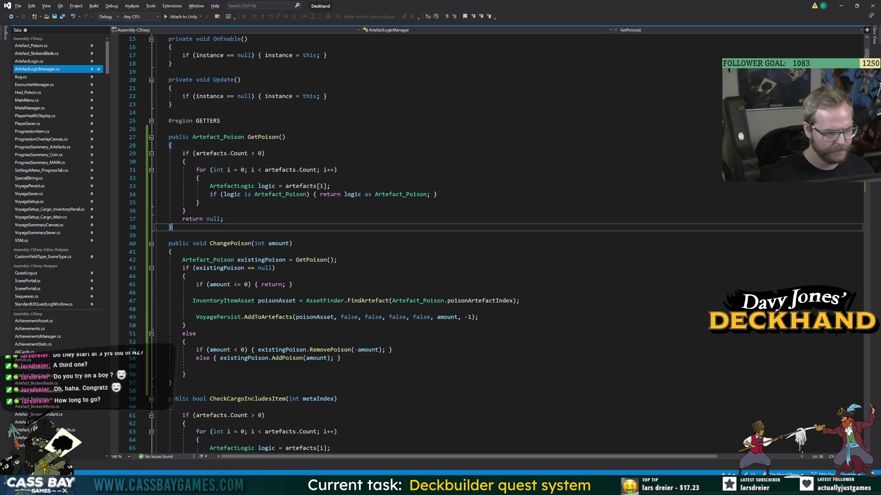
{"action": "double_click", "coordinate": [268, 317]}
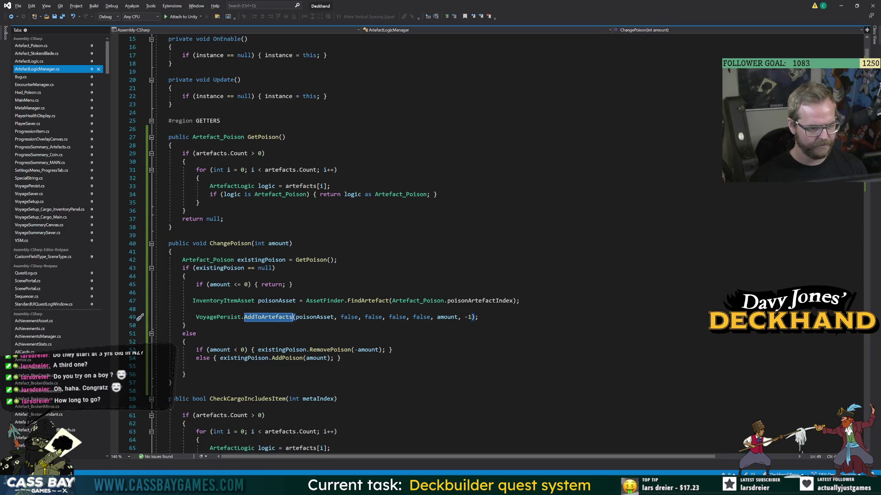
Replace the FindArtefact(Artefact_Poison.poisonArtefactIndex) lookup on line 47 with '_poisonArtefact;' and return to Unity.
{"action": "left_click", "coordinate": [326, 301]}
{"action": "left_click_drag", "start_coordinate": [347, 300], "coordinate": [520, 301]}
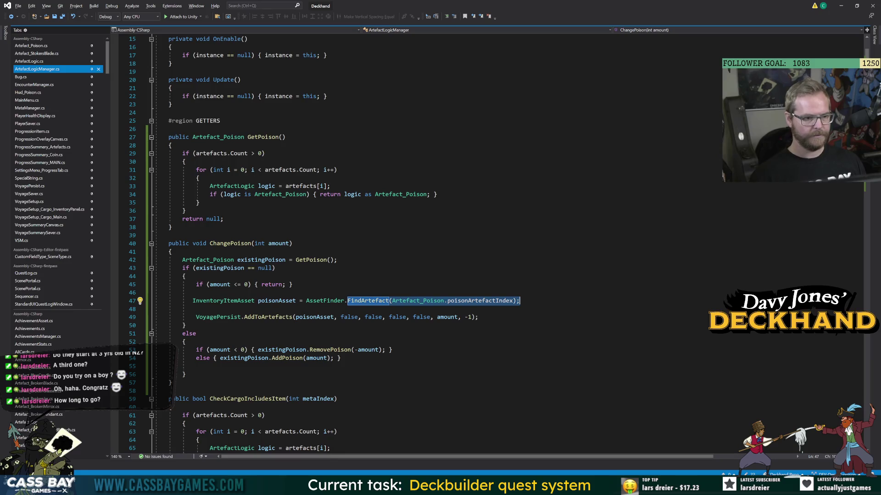
{"action": "type", "text": "_poisonArtefact;"}
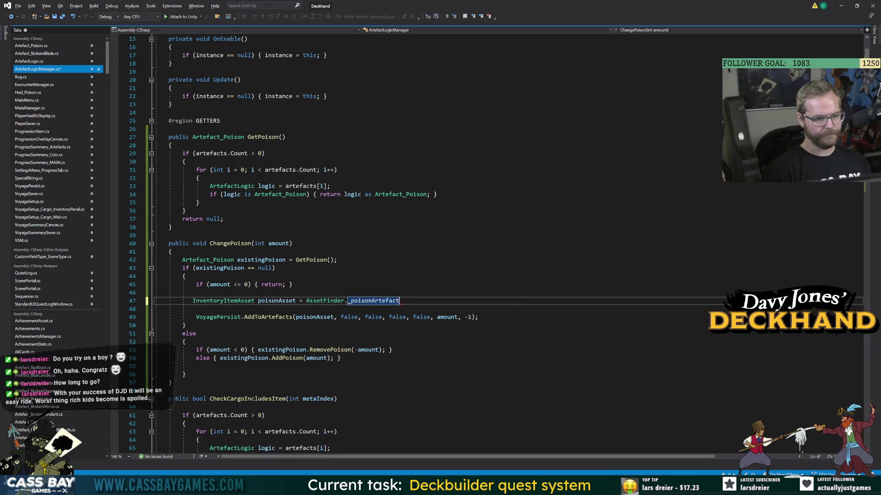
{"action": "left_click", "coordinate": [293, 285]}
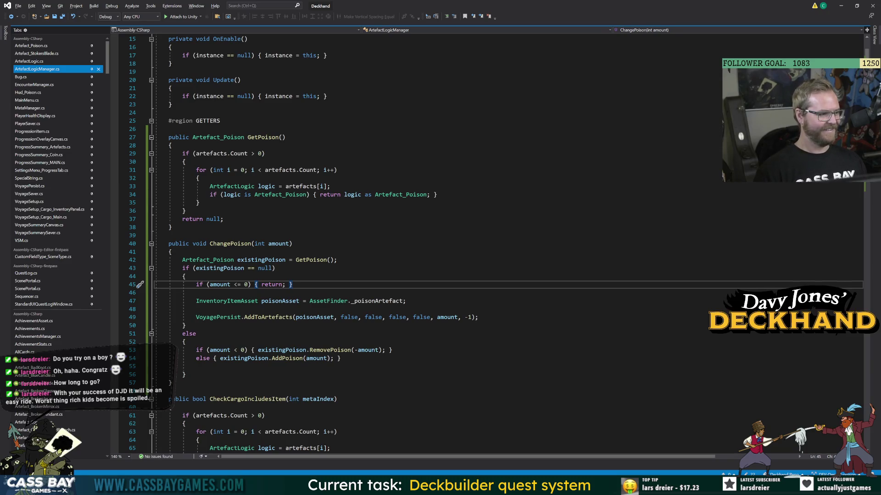
{"action": "left_click", "coordinate": [337, 259]}
{"action": "left_click", "coordinate": [172, 227]}
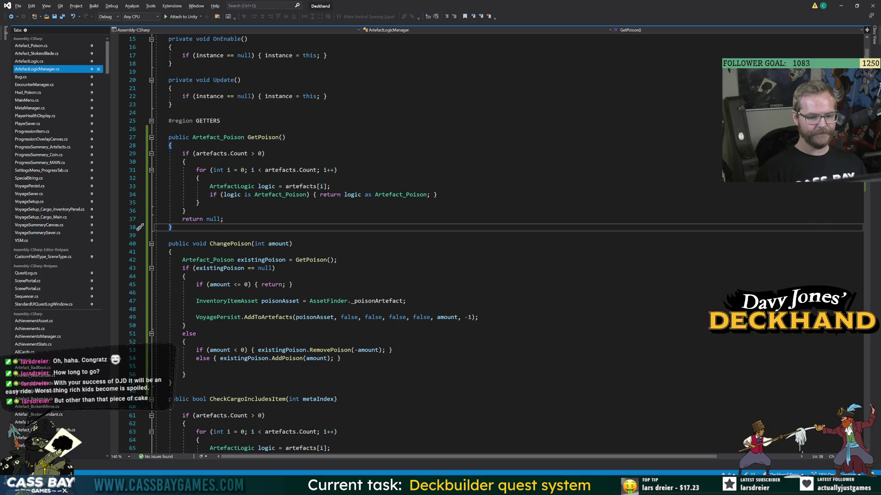
{"action": "mouse_move", "coordinate": [524, 485]}
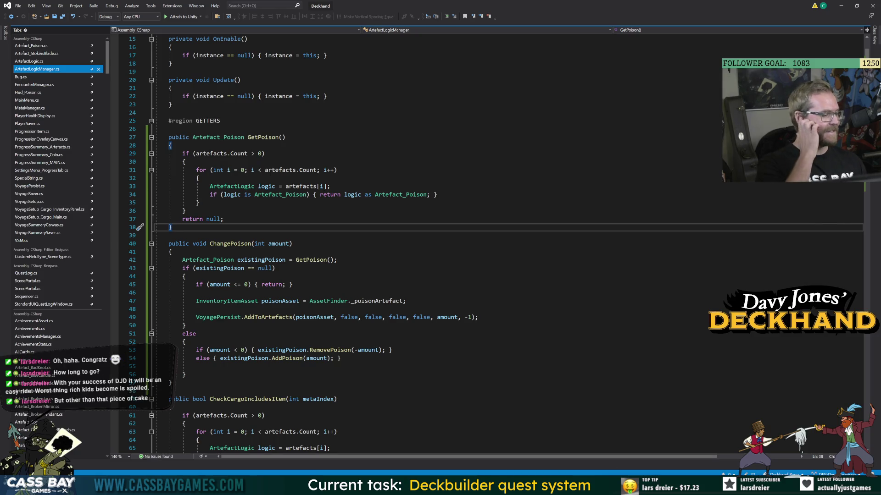
{"action": "left_click", "coordinate": [168, 235]}
{"action": "key", "text": "alt+Tab"}
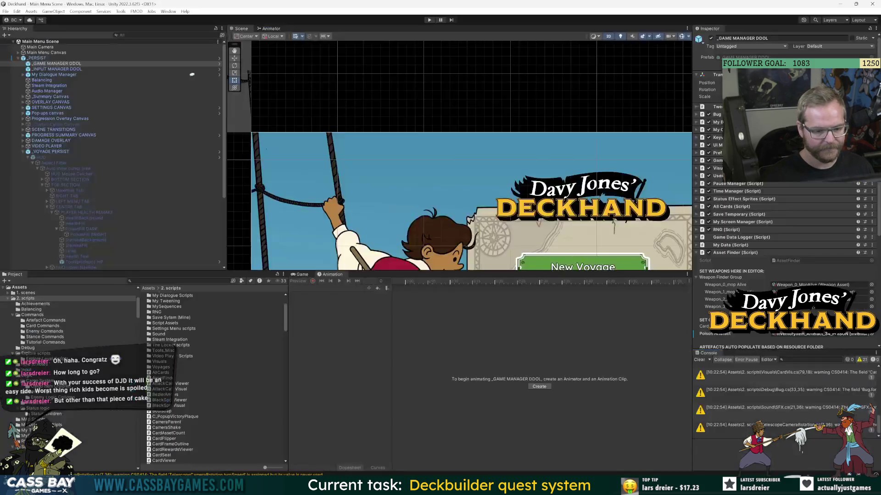
Clear the console warnings and review the _PERSIST prefab's pending overrides, then exit prefab mode.
{"action": "left_click", "coordinate": [701, 359]}
{"action": "scroll", "coordinate": [505, 170], "scroll_direction": "down", "scroll_amount": 5}
{"action": "scroll", "coordinate": [437, 98], "scroll_direction": "down", "scroll_amount": 2}
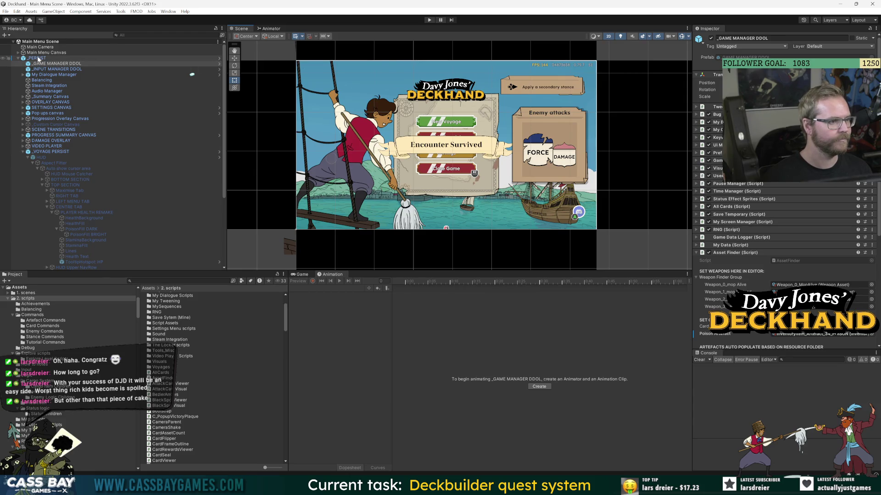
{"action": "left_click", "coordinate": [82, 58]}
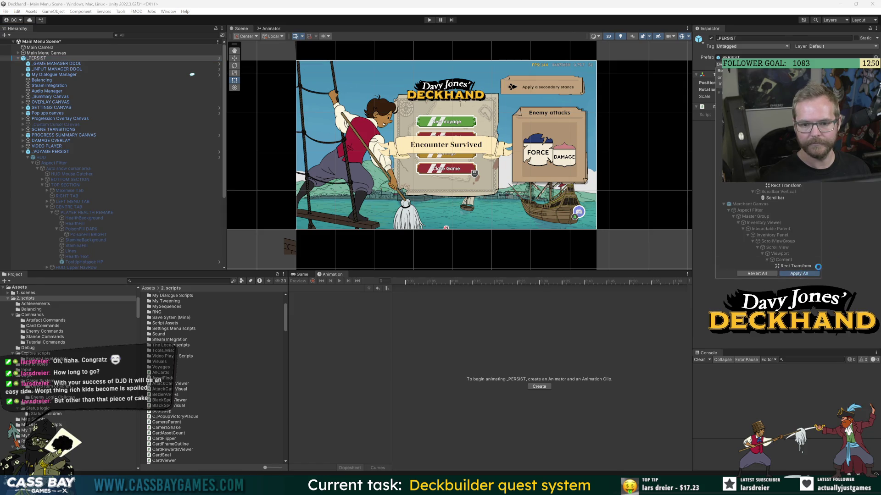
{"action": "left_click", "coordinate": [862, 58]}
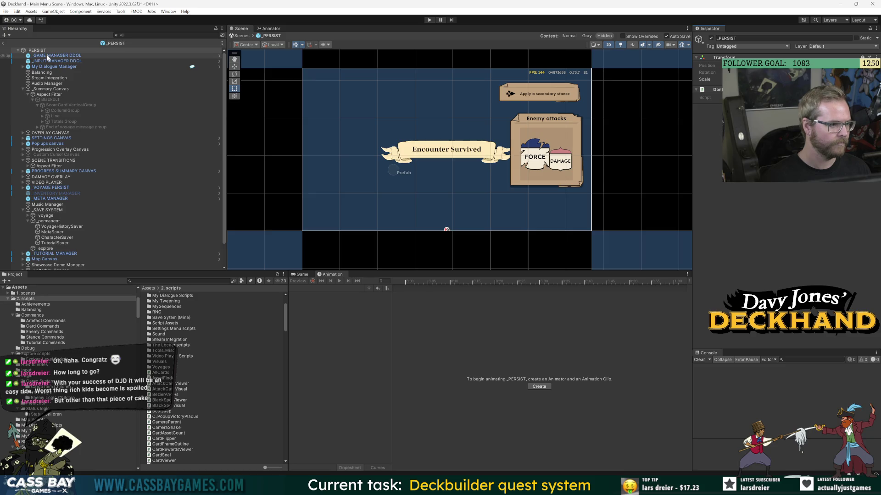
{"action": "left_click", "coordinate": [70, 56]}
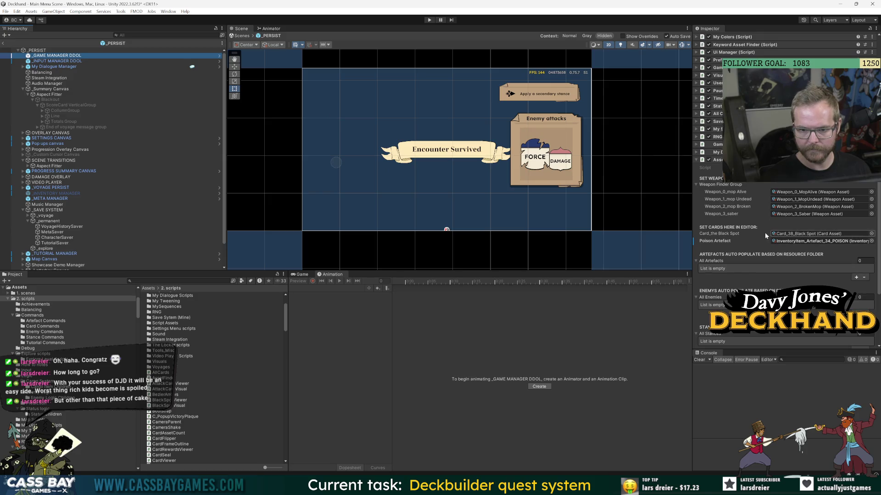
{"action": "left_click", "coordinate": [719, 64]}
{"action": "key", "text": "Escape"}
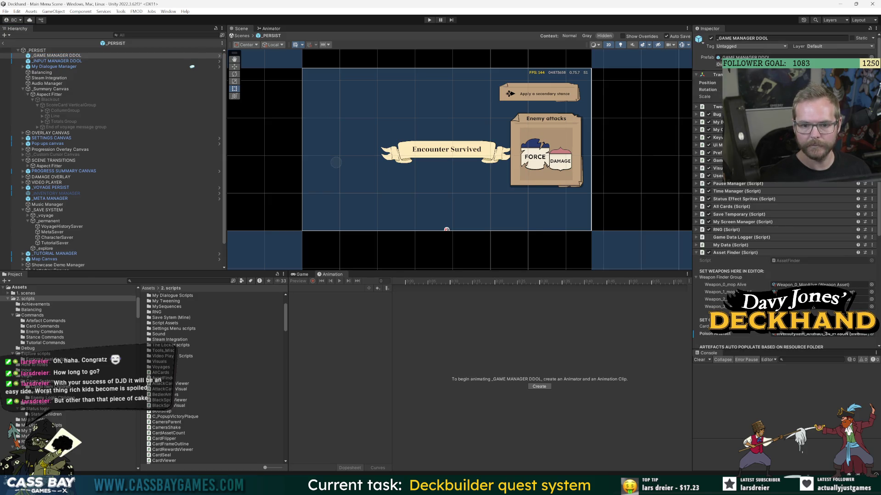
{"action": "left_click", "coordinate": [3, 43]}
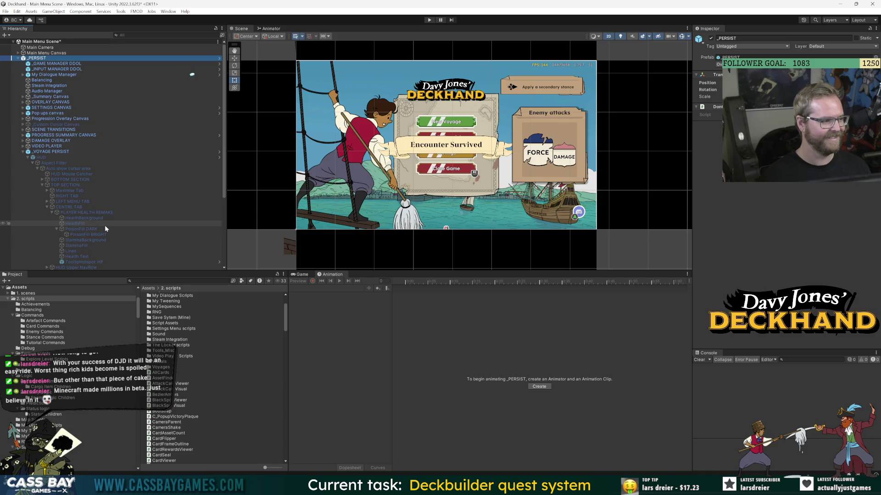
Save the Main Menu Scene and browse to the Inventory Item Assets/Artefacts folder.
{"action": "key", "text": "ctrl+s"}
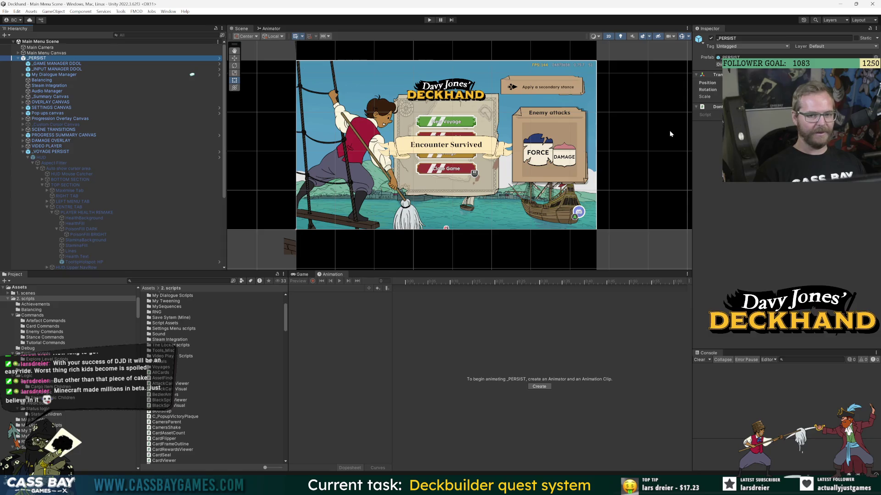
{"action": "key", "text": "F2"}
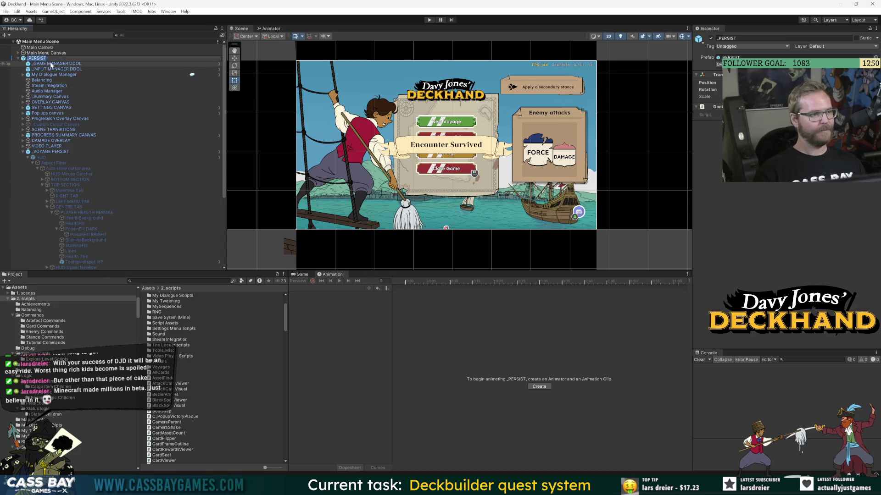
{"action": "left_click", "coordinate": [73, 64]}
{"action": "scroll", "coordinate": [746, 277], "scroll_direction": "down", "scroll_amount": 5}
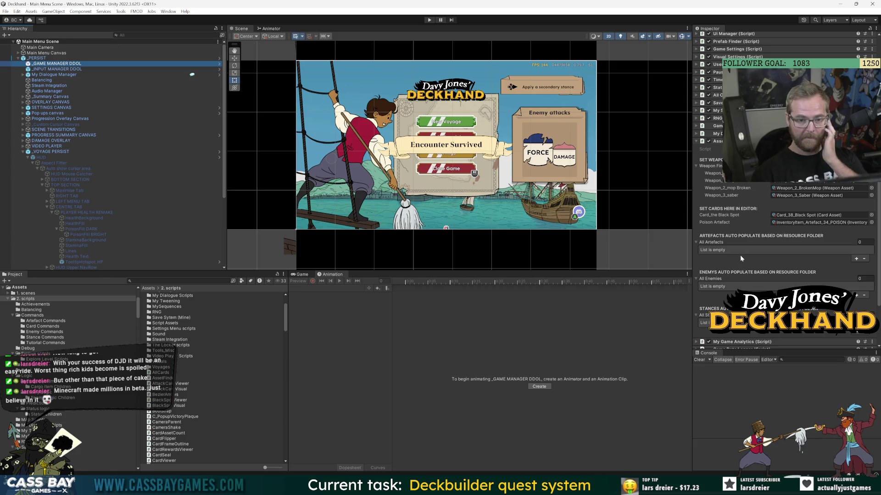
{"action": "scroll", "coordinate": [731, 260], "scroll_direction": "down", "scroll_amount": 3}
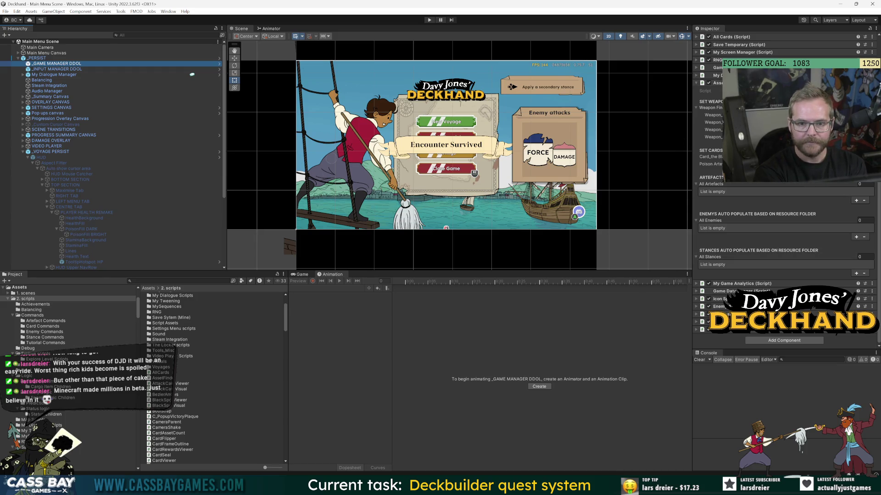
{"action": "left_click", "coordinate": [25, 299]}
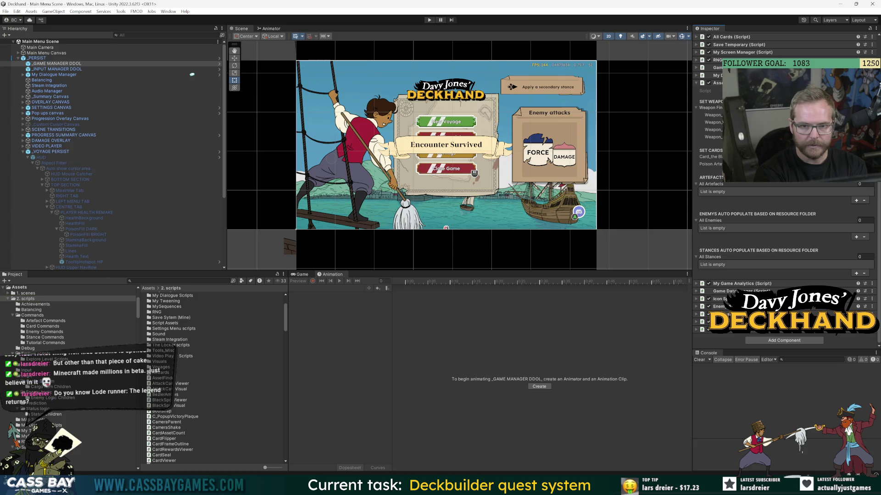
{"action": "left_click", "coordinate": [715, 164]}
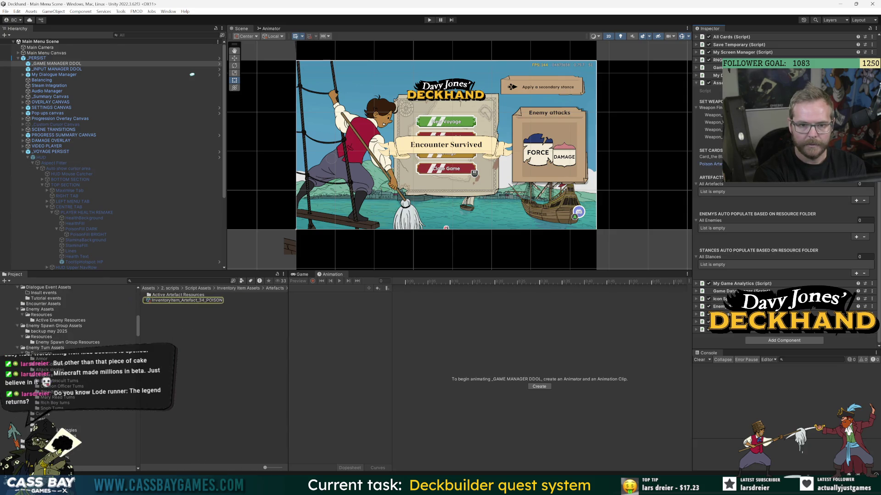
Assign CargoPrefabVariant_Artefact_POISON as InventoryItem_Artefact_34_POISON's Logic Prefab, then play into combat.
{"action": "left_click", "coordinate": [215, 301]}
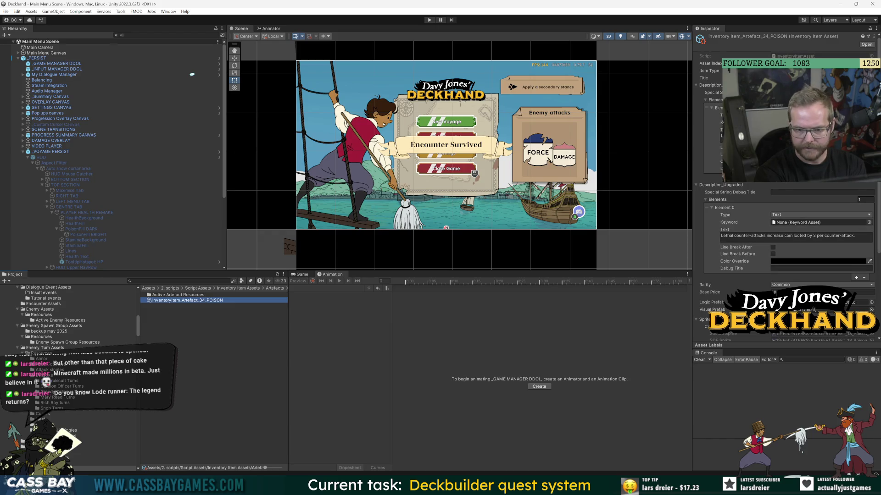
{"action": "left_click", "coordinate": [871, 302]}
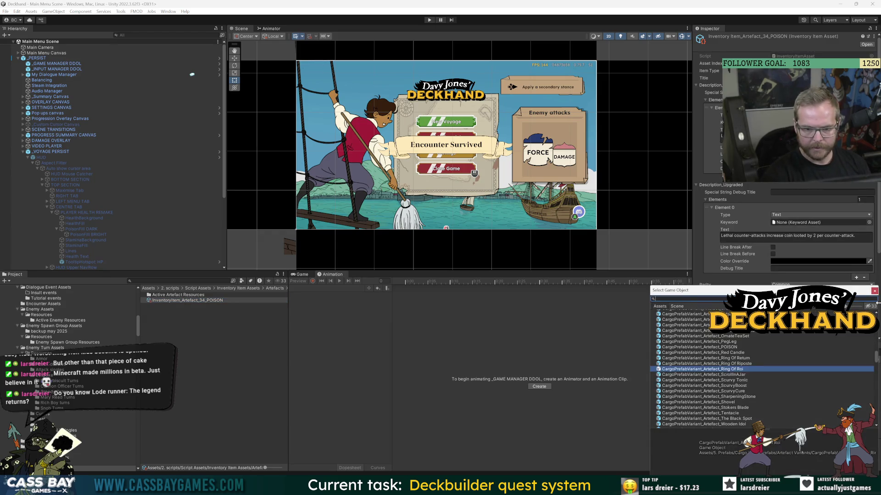
{"action": "type", "text": "s"}
{"action": "double_click", "coordinate": [683, 318]}
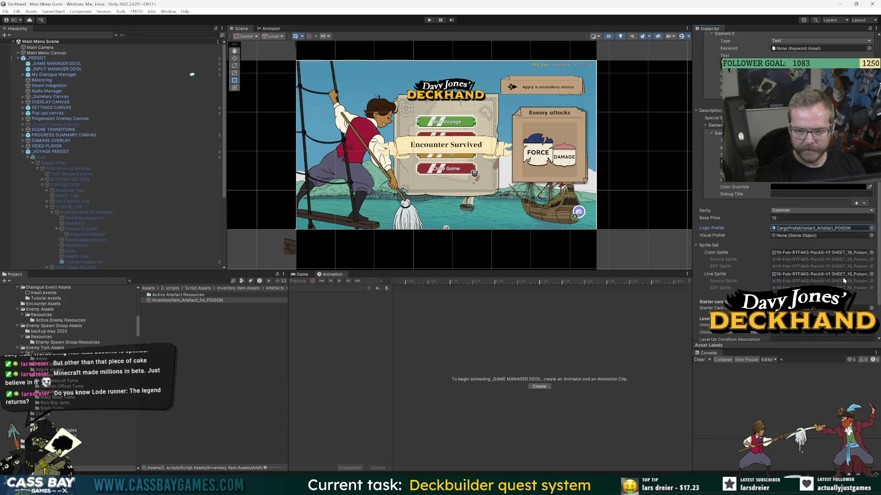
{"action": "left_click", "coordinate": [208, 340]}
{"action": "left_click", "coordinate": [429, 20]}
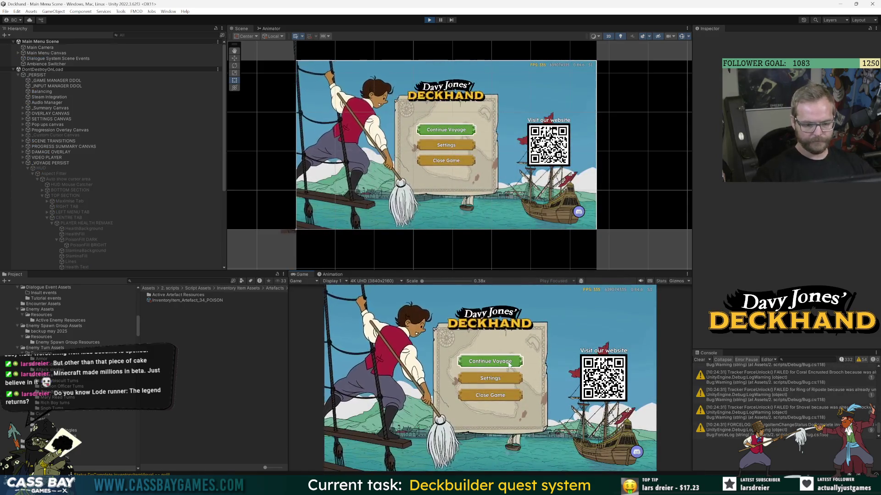
{"action": "left_click", "coordinate": [494, 365]}
Enlarge the Game view and tick Add Poison in _GAME MANAGER DDOL's Bug settings for 5 poison stacks.
{"action": "mouse_move", "coordinate": [579, 271]}
{"action": "left_mouse_down"}
{"action": "mouse_move", "coordinate": [580, 222]}
{"action": "mouse_move", "coordinate": [570, 248]}
{"action": "left_mouse_up"}
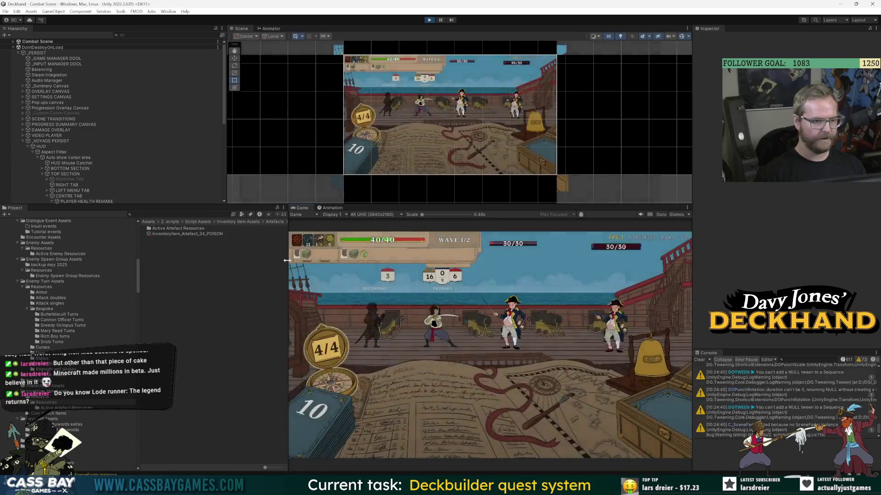
{"action": "left_click_drag", "start_coordinate": [287, 260], "coordinate": [239, 261]}
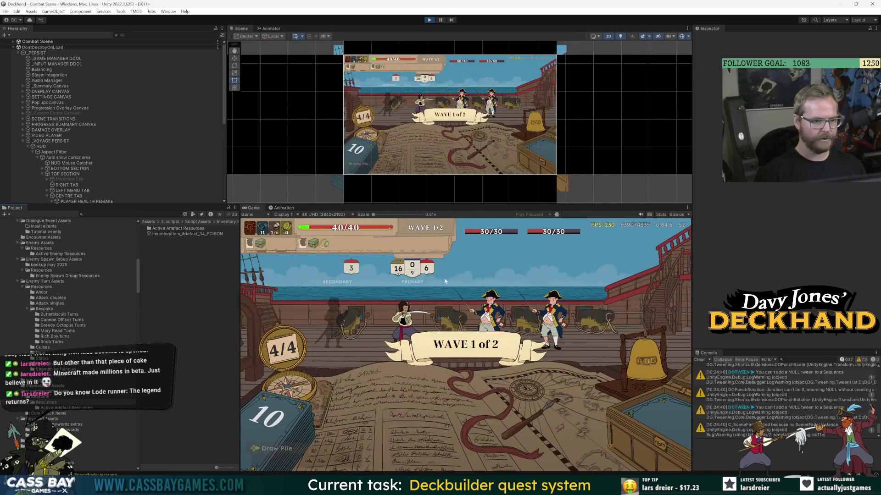
{"action": "left_click", "coordinate": [49, 59]}
{"action": "scroll", "coordinate": [752, 271], "scroll_direction": "down", "scroll_amount": 10}
{"action": "scroll", "coordinate": [717, 241], "scroll_direction": "up", "scroll_amount": 4}
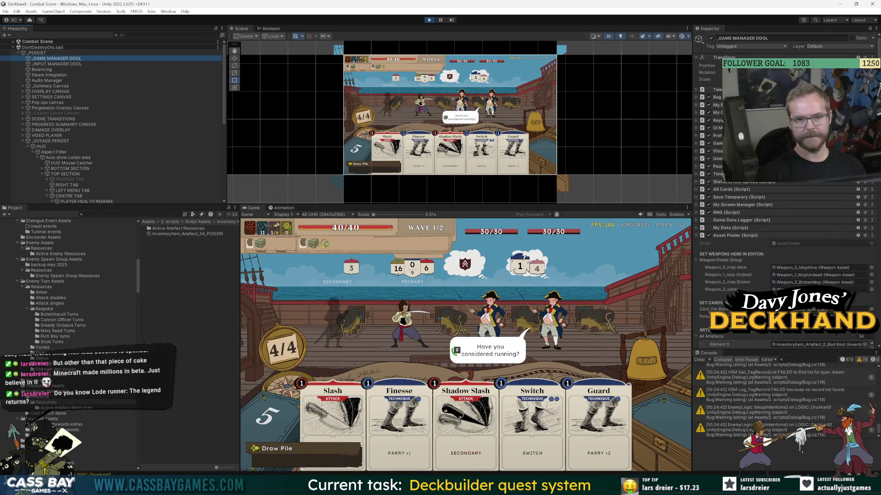
{"action": "left_click", "coordinate": [720, 235]}
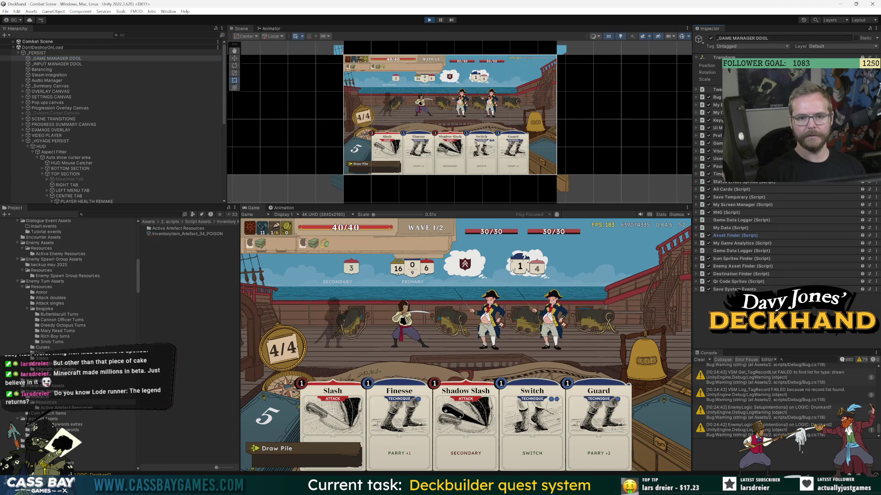
{"action": "left_click", "coordinate": [716, 97]}
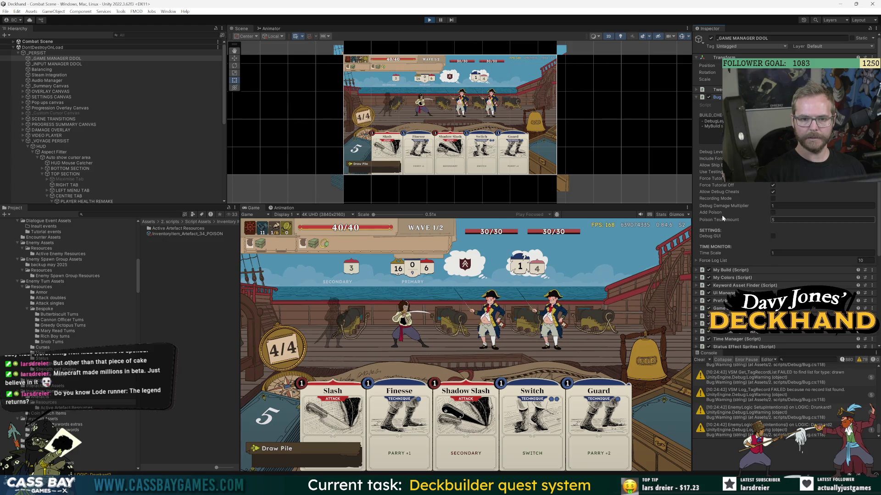
{"action": "left_click", "coordinate": [773, 214]}
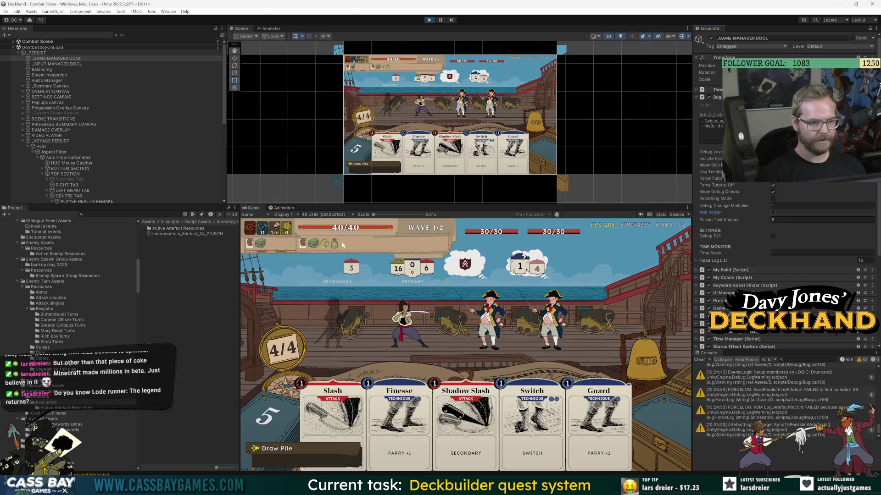
{"action": "left_click", "coordinate": [774, 213]}
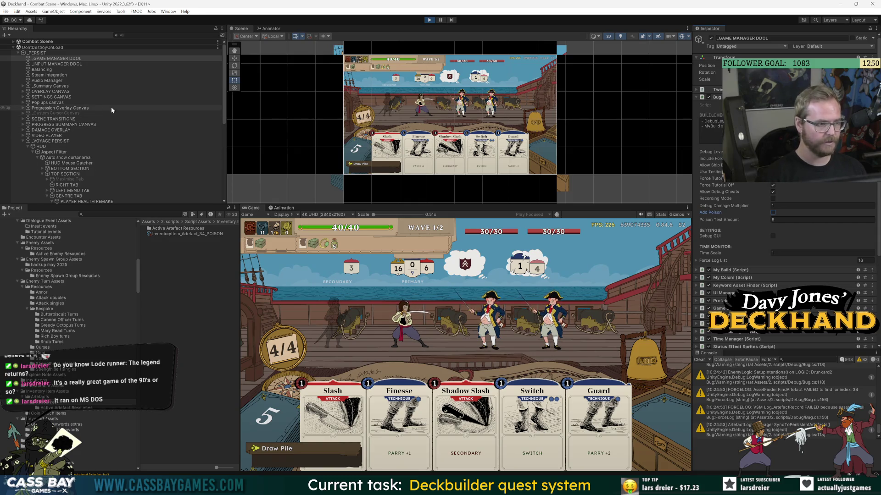
{"action": "scroll", "coordinate": [111, 110], "scroll_direction": "down", "scroll_amount": 3}
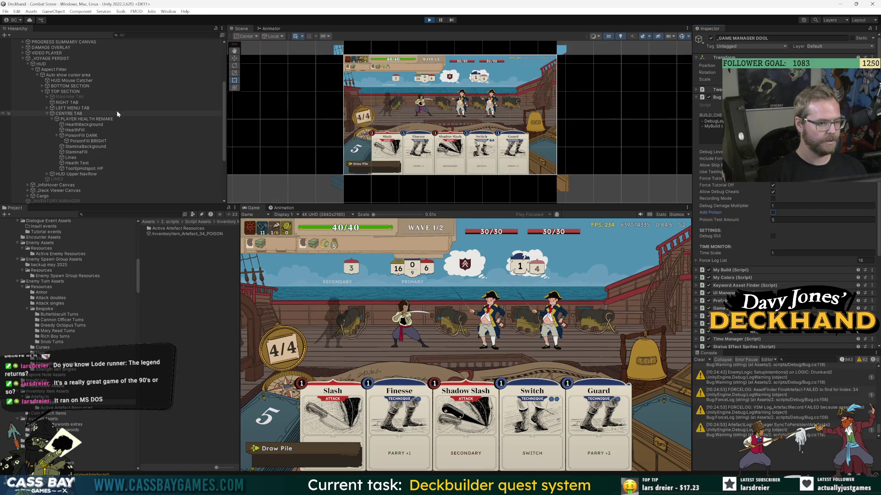
{"action": "key", "text": "alt+Tab"}
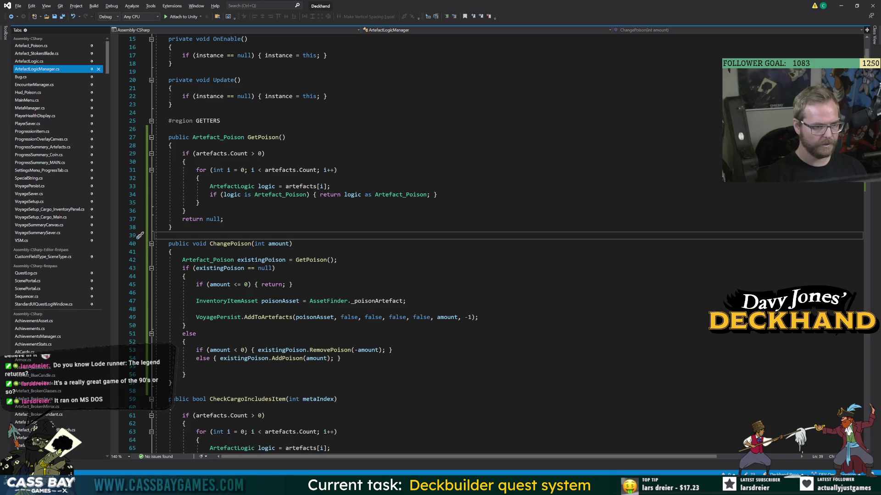
{"action": "key", "text": "alt+Tab"}
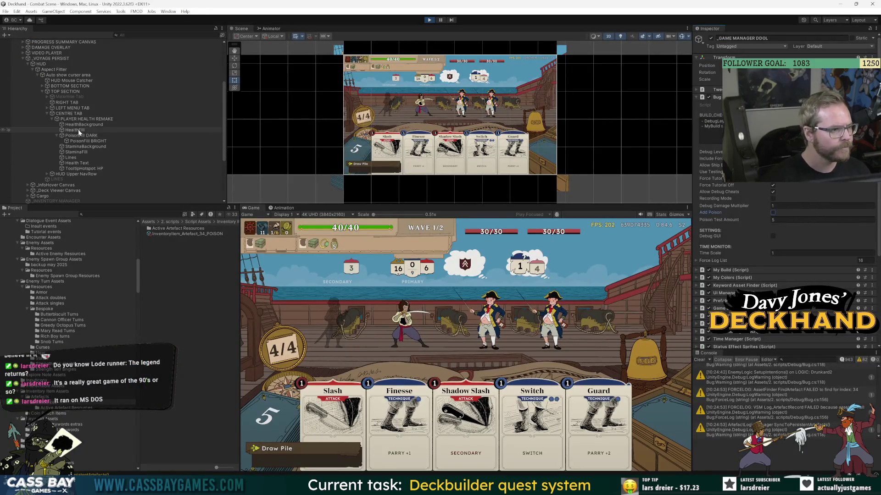
Read the PoisonFill DARK and BRIGHT Hud_Poison values: Poison 5, Expected Hp 35, 0.875 fill target.
{"action": "left_click", "coordinate": [97, 135]}
{"action": "scroll", "coordinate": [747, 236], "scroll_direction": "down", "scroll_amount": 2}
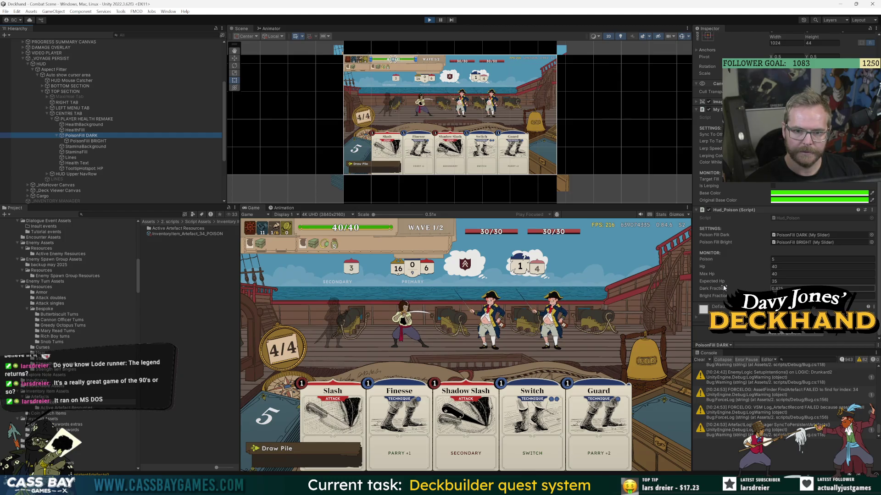
{"action": "left_click", "coordinate": [188, 141]}
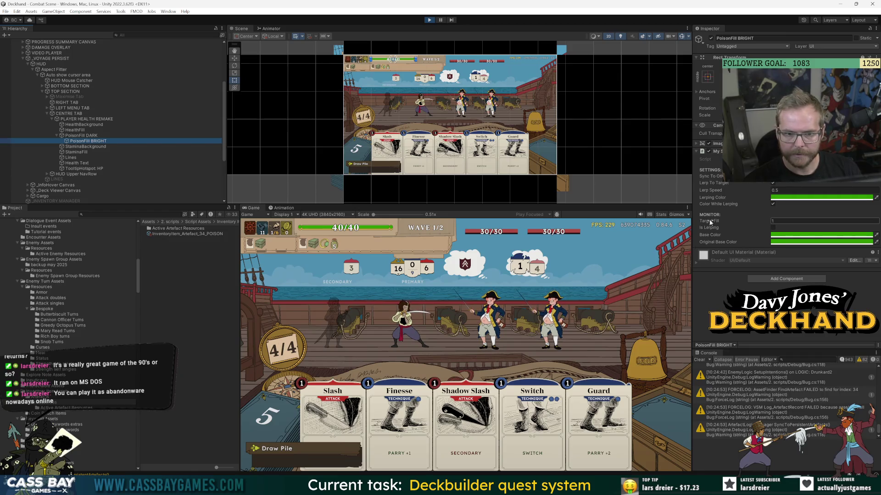
{"action": "left_click", "coordinate": [81, 136]}
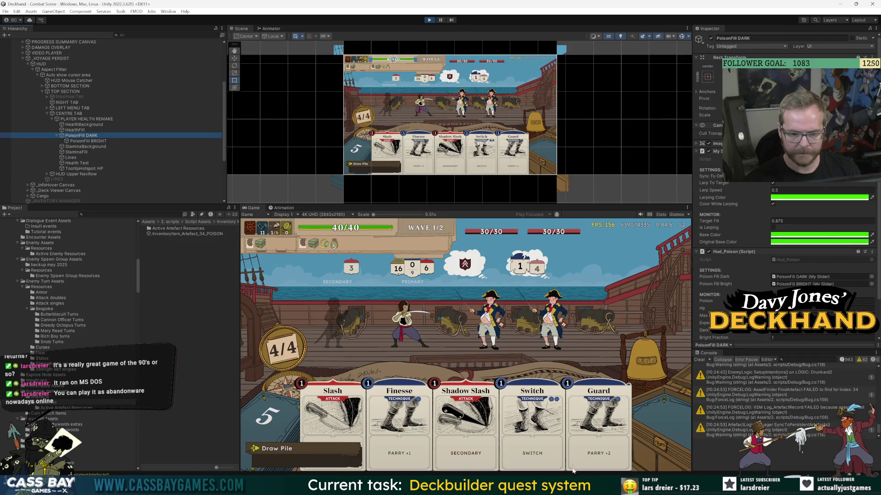
{"action": "key", "text": "alt+Tab"}
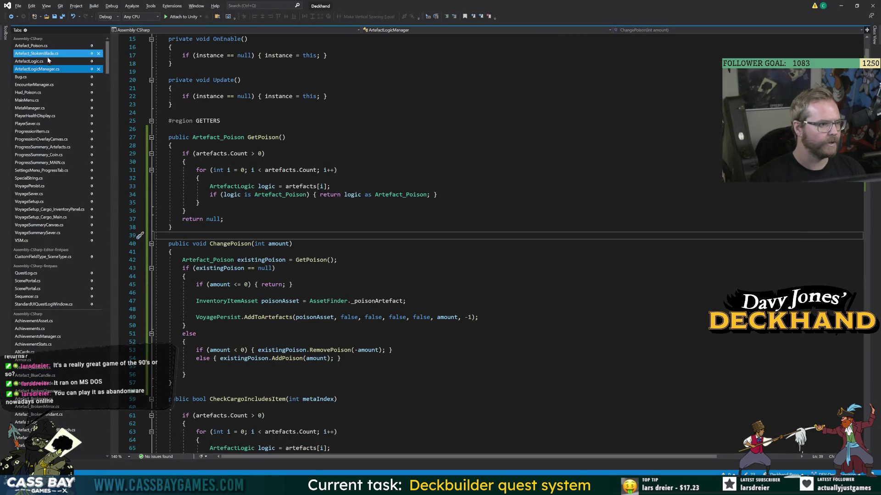
Review Artefact_Poison.cs and the poisonFillDark, darkFraction and targetFill code in Hud_Poison.cs.
{"action": "left_click", "coordinate": [31, 45]}
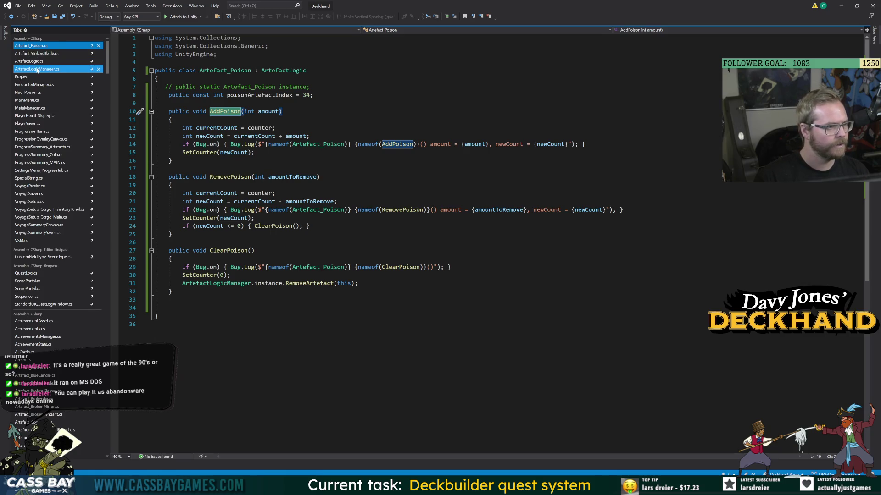
{"action": "left_click", "coordinate": [36, 93]}
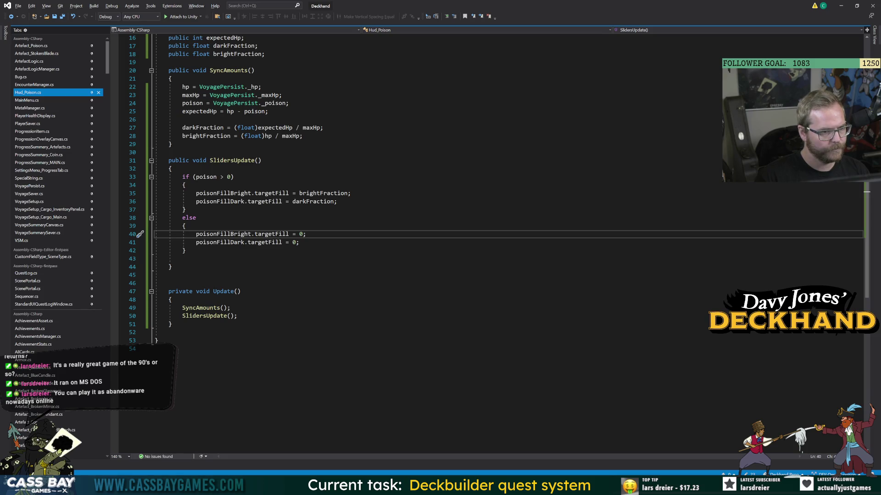
{"action": "double_click", "coordinate": [217, 203]}
{"action": "double_click", "coordinate": [321, 202]}
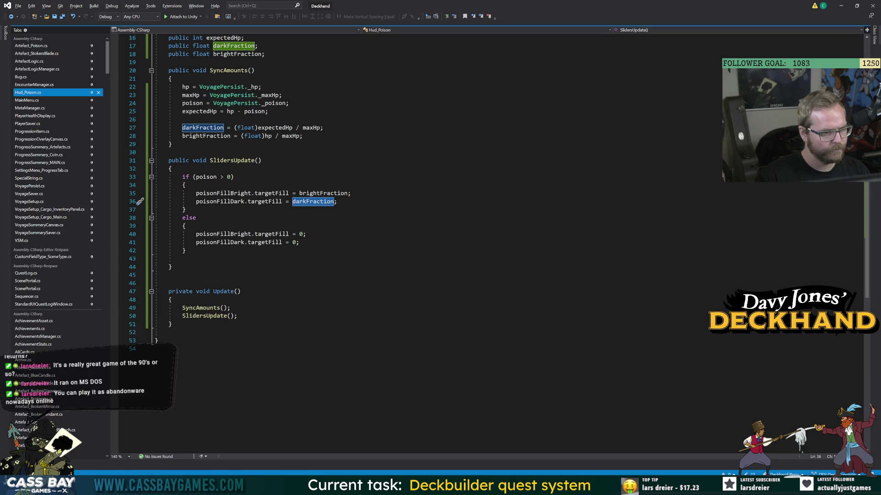
{"action": "double_click", "coordinate": [265, 202]}
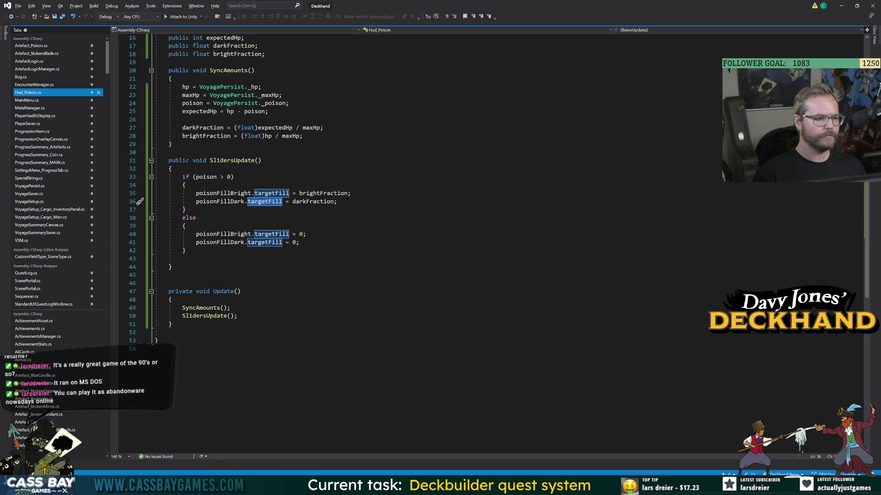
{"action": "key", "text": "alt+Tab"}
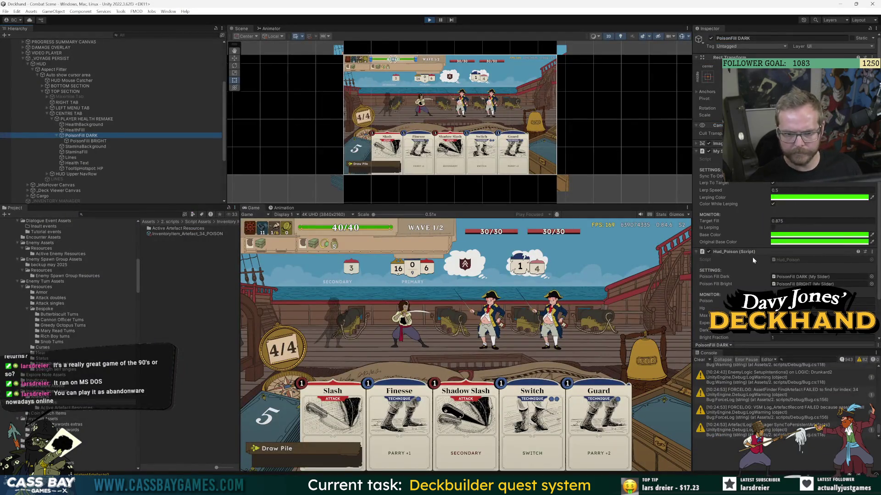
Ping the Poison Fill Dark and Poison Fill Bright slider objects, then exit Play mode and select HUD.
{"action": "scroll", "coordinate": [747, 252], "scroll_direction": "down", "scroll_amount": 3}
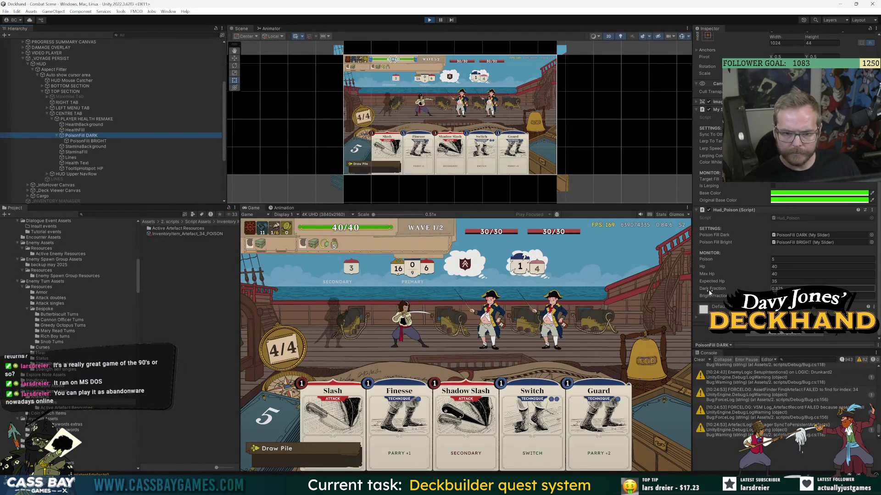
{"action": "double_click", "coordinate": [802, 243]}
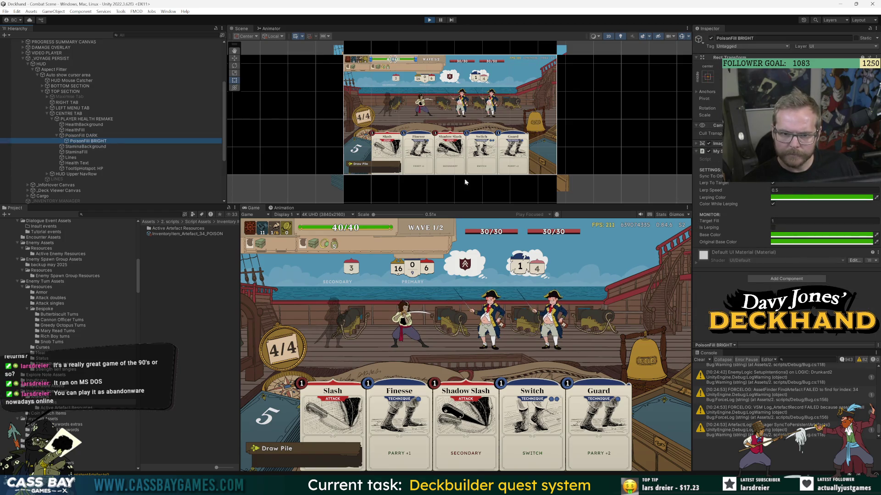
{"action": "key", "text": "ctrl+z"}
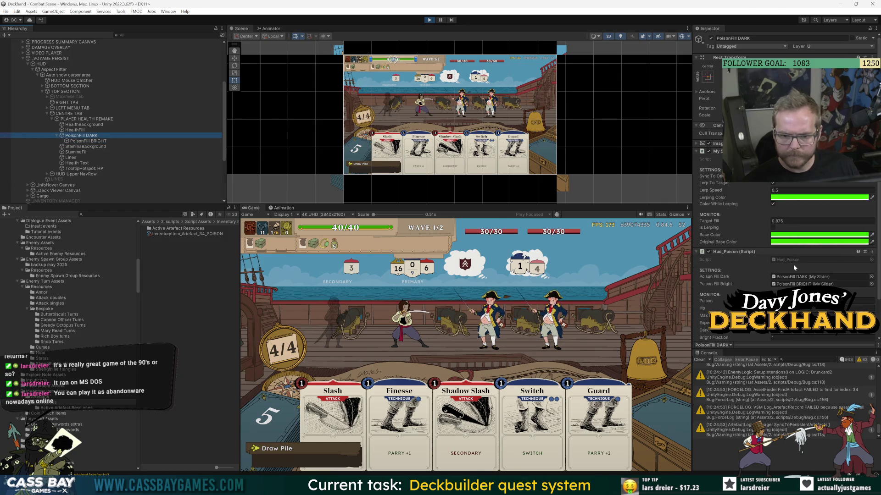
{"action": "left_click", "coordinate": [799, 277]}
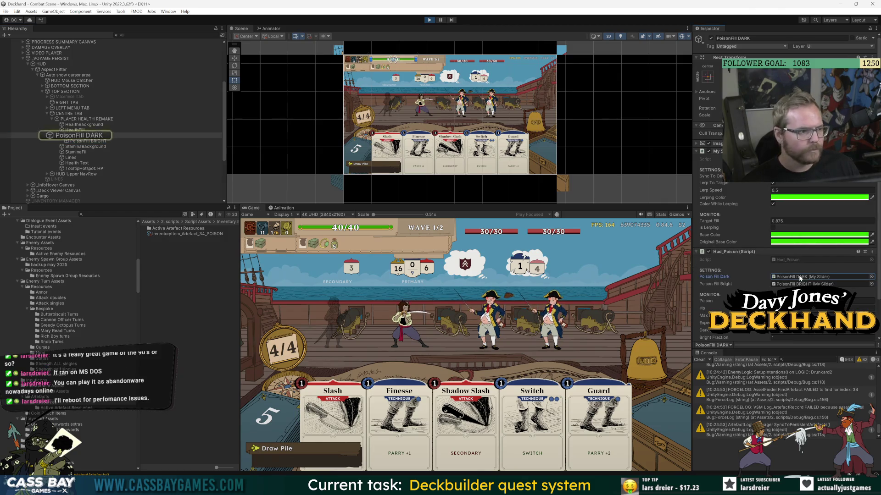
{"action": "left_click", "coordinate": [805, 284]}
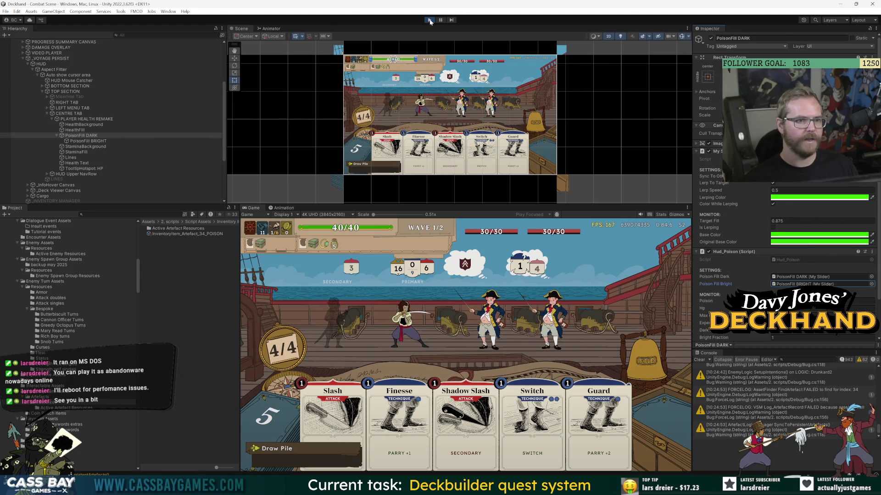
{"action": "key", "text": "ctrl+p"}
{"action": "left_click", "coordinate": [40, 76]}
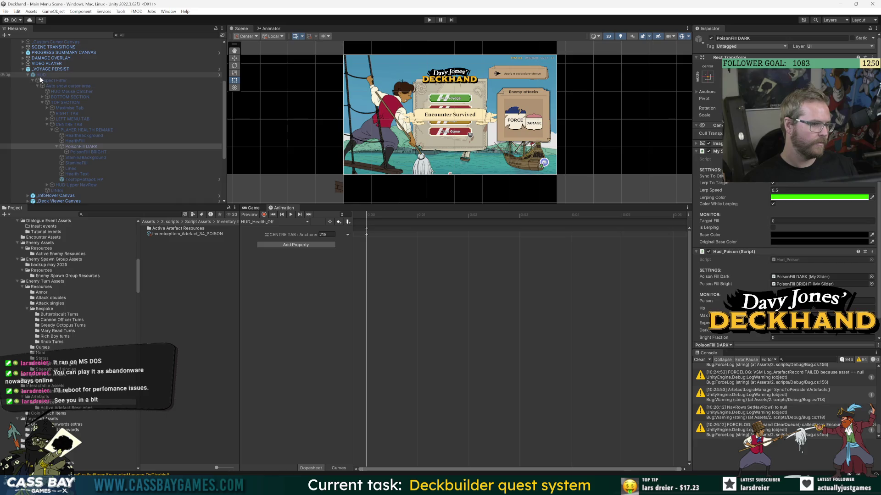
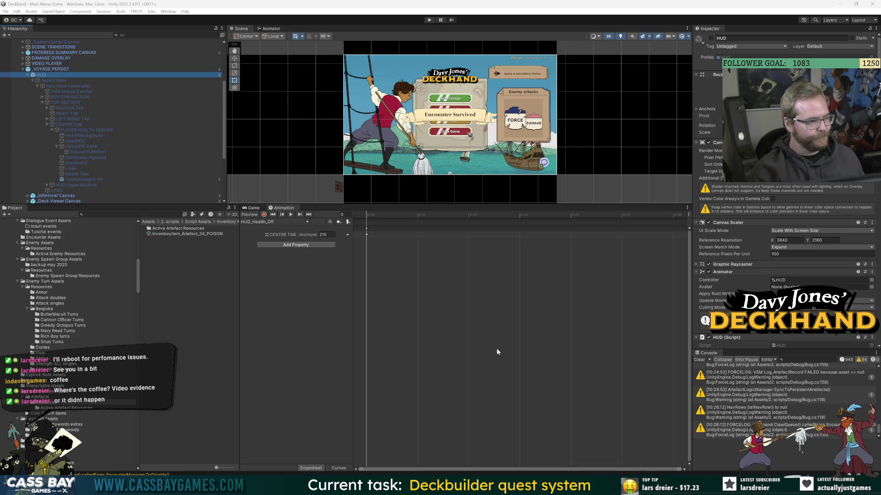
Drag the Scene view splitter downward so the main menu title screen shows larger.
{"action": "left_click", "coordinate": [546, 475]}
{"action": "left_click", "coordinate": [546, 474]}
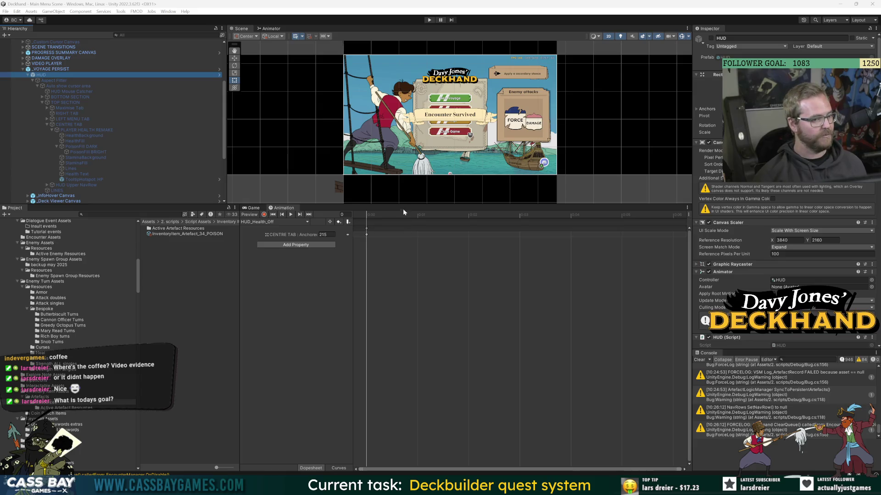
{"action": "left_click_drag", "start_coordinate": [403, 205], "coordinate": [403, 258]}
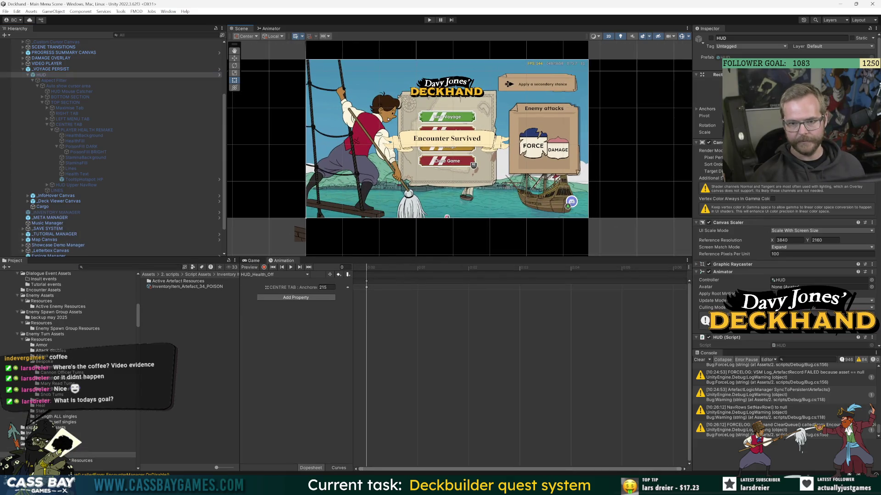
In the HUD prefab, rename the parent poison fill to PoisonFill BRIGHT and its child to PoisonFill DARK.
{"action": "left_click", "coordinate": [219, 75]}
{"action": "left_click", "coordinate": [91, 167]}
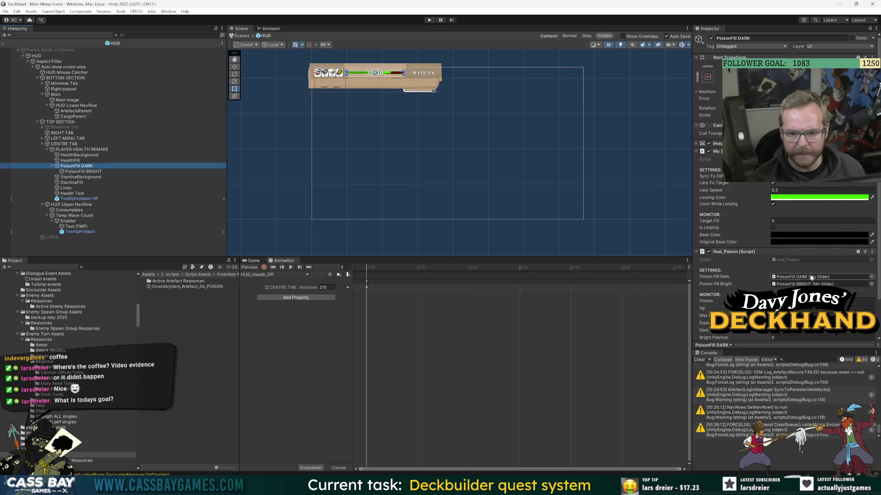
{"action": "left_click", "coordinate": [87, 165]}
{"action": "double_click", "coordinate": [87, 165]}
{"action": "type", "text": "BRIGHT"}
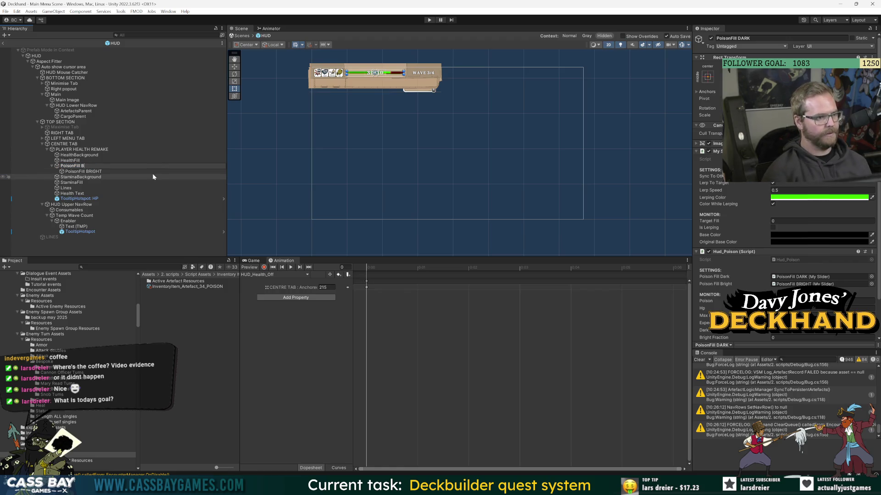
{"action": "key", "text": "Return"}
{"action": "left_click", "coordinate": [90, 172]}
{"action": "left_click", "coordinate": [90, 172]}
{"action": "key", "text": "Return"}
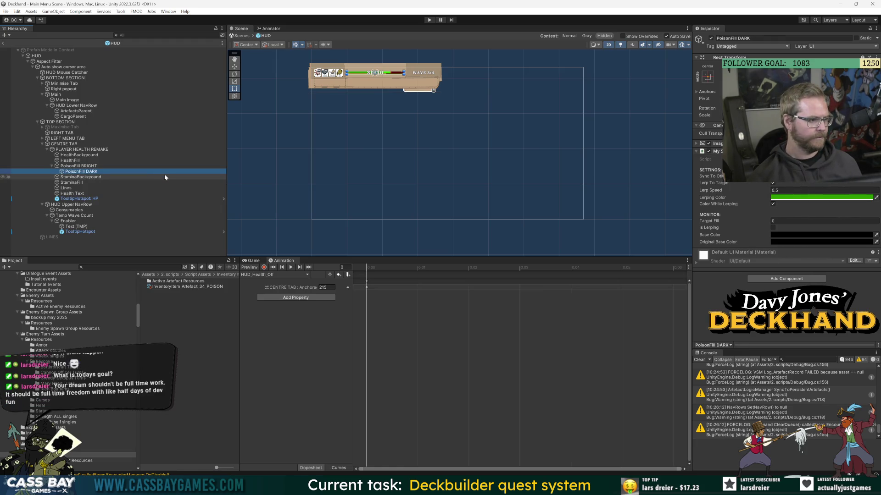
Frame the HUD bar, check PoisonFill BRIGHT's image fill settings, and start Play mode.
{"action": "left_click_drag", "start_coordinate": [419, 132], "coordinate": [448, 195]}
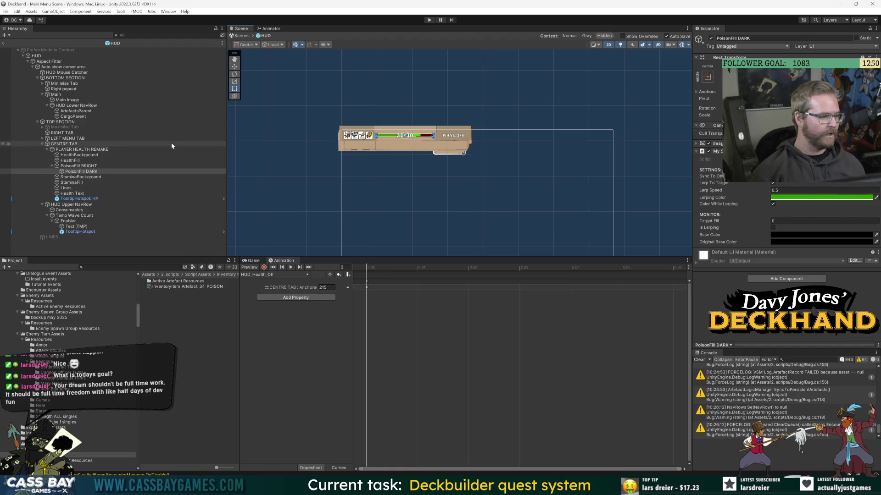
{"action": "left_click", "coordinate": [96, 166]}
{"action": "key", "text": "f"}
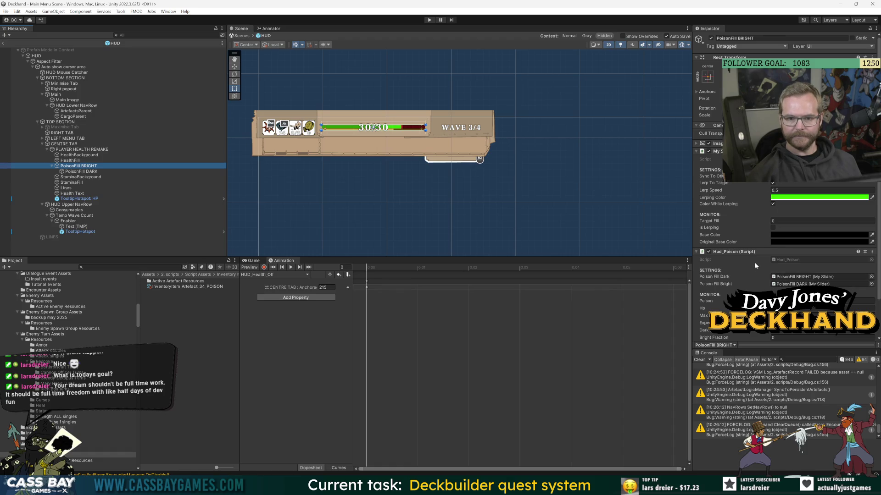
{"action": "scroll", "coordinate": [754, 257], "scroll_direction": "down", "scroll_amount": 3}
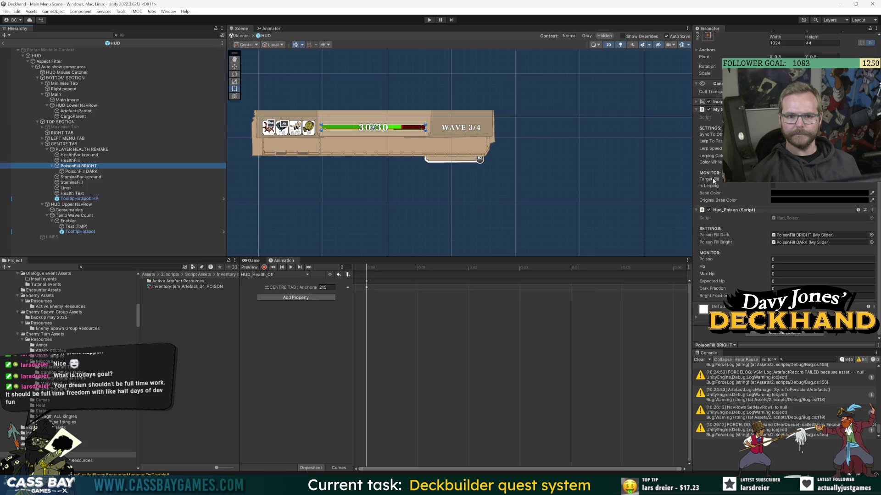
{"action": "left_click", "coordinate": [721, 102]}
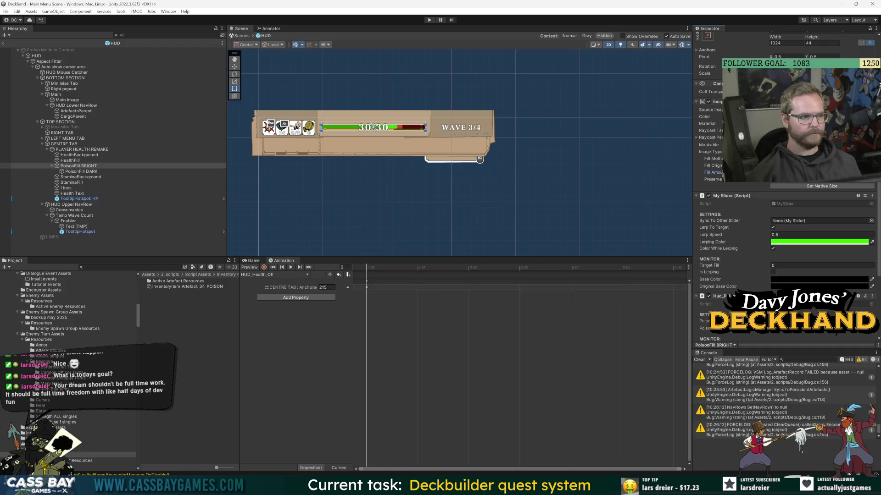
{"action": "left_click", "coordinate": [81, 171]}
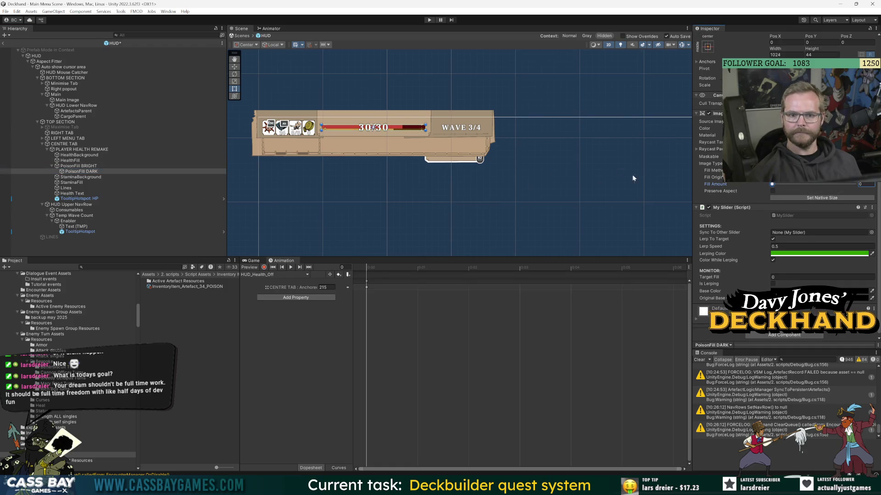
{"action": "left_click", "coordinate": [429, 20]}
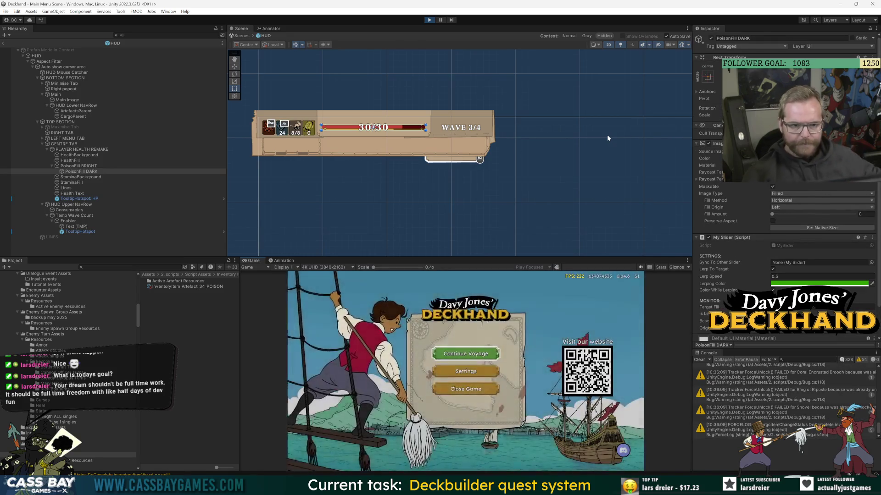
Stop and restart Play mode, enlarge the Game view, and continue the voyage into combat.
{"action": "left_click", "coordinate": [429, 20]}
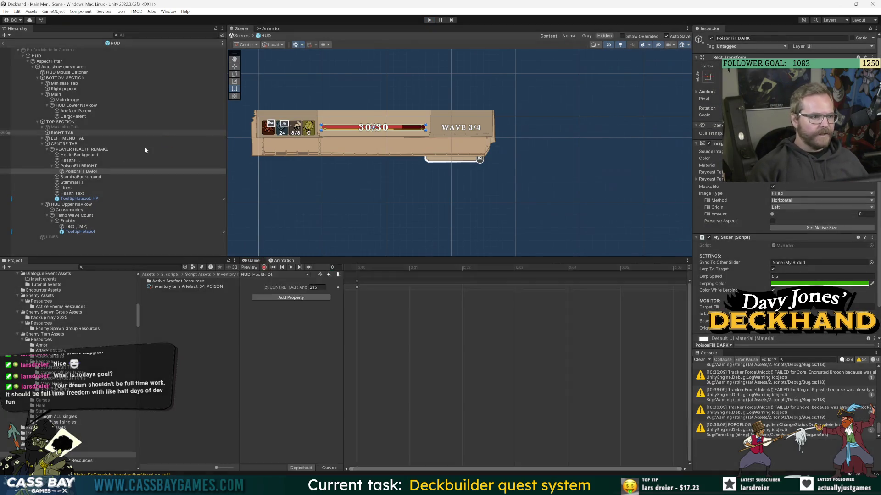
{"action": "left_click", "coordinate": [156, 166]}
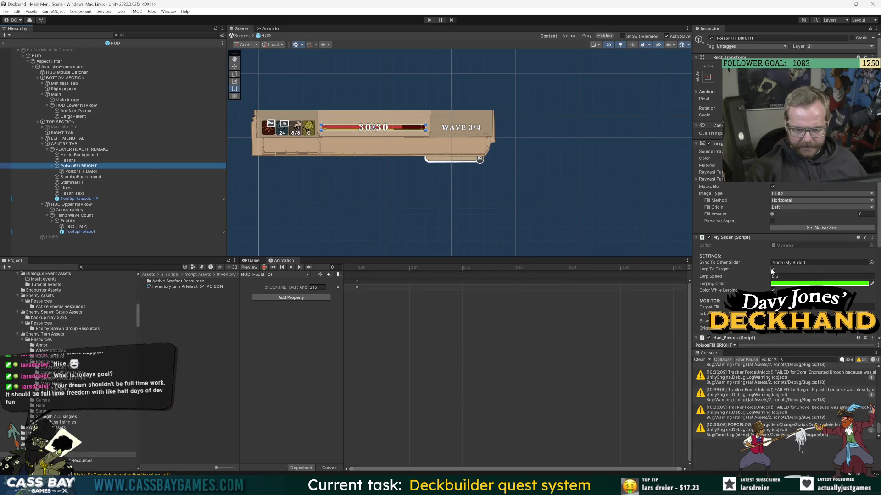
{"action": "left_click", "coordinate": [87, 172]}
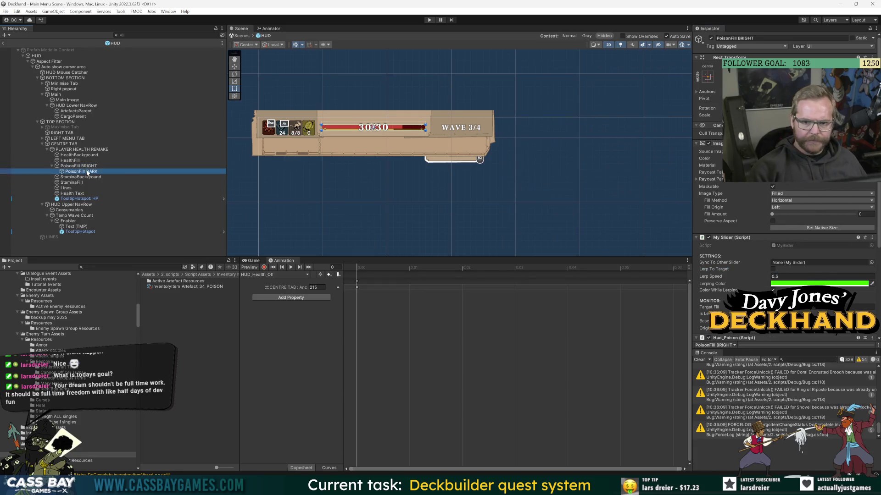
{"action": "left_click", "coordinate": [430, 19]}
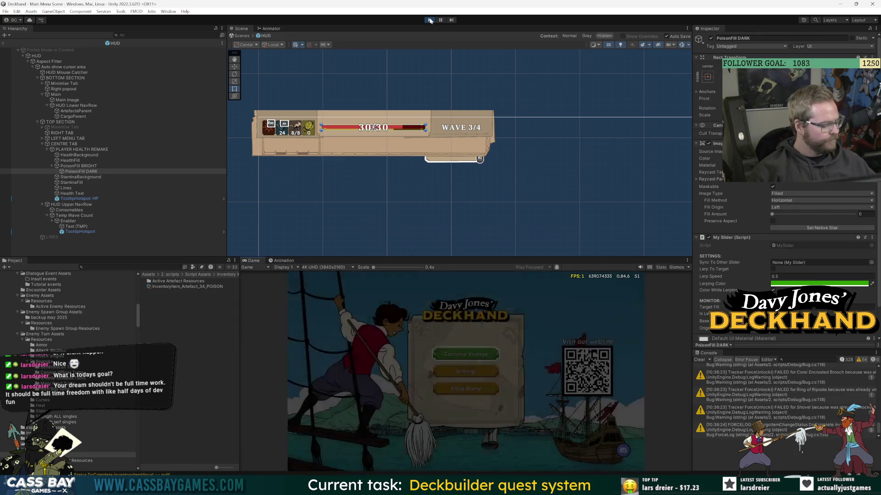
{"action": "left_click_drag", "start_coordinate": [537, 258], "coordinate": [536, 215]}
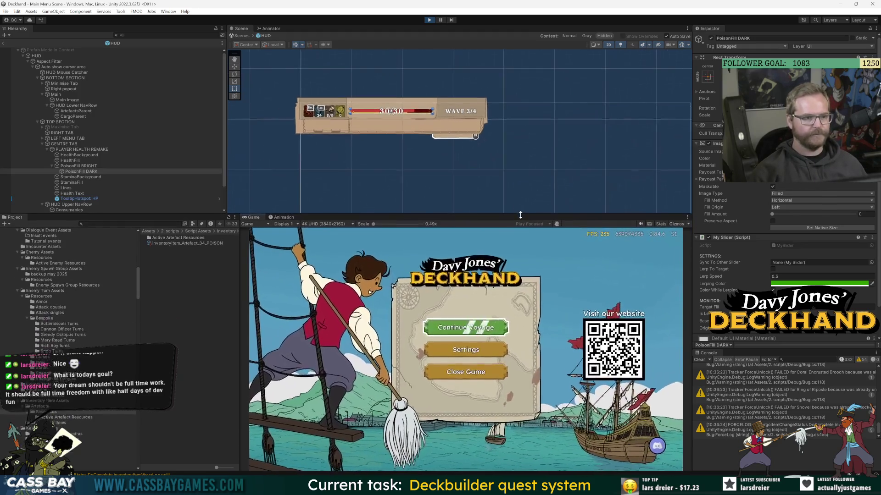
{"action": "left_click", "coordinate": [477, 327]}
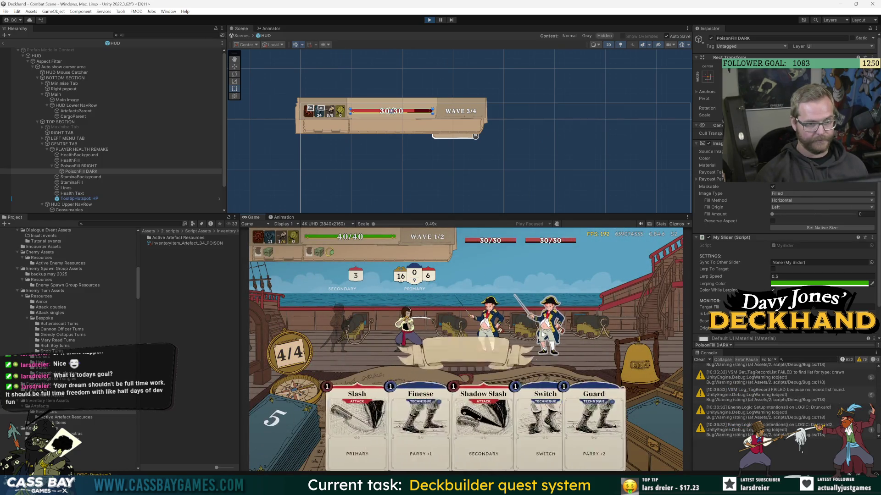
Exit prefab mode and add 5 poison to the player via _GAME MANAGER DDOL.
{"action": "left_click", "coordinate": [5, 44]}
{"action": "left_click", "coordinate": [7, 59]}
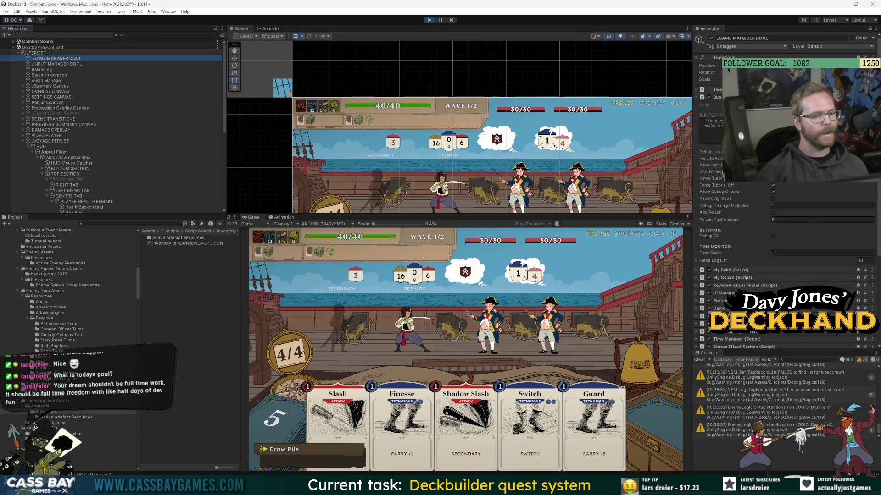
{"action": "left_click", "coordinate": [772, 212]}
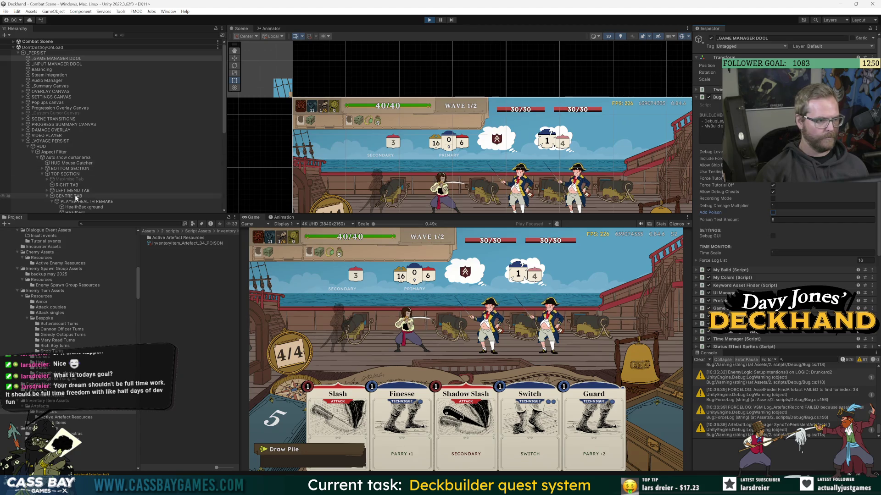
Confirm PoisonFill BRIGHT's Hud_Poison monitor shows expected HP 35, then stop and open Hud_Poison.cs.
{"action": "left_click", "coordinate": [75, 201]}
{"action": "scroll", "coordinate": [75, 202], "scroll_direction": "down", "scroll_amount": 5}
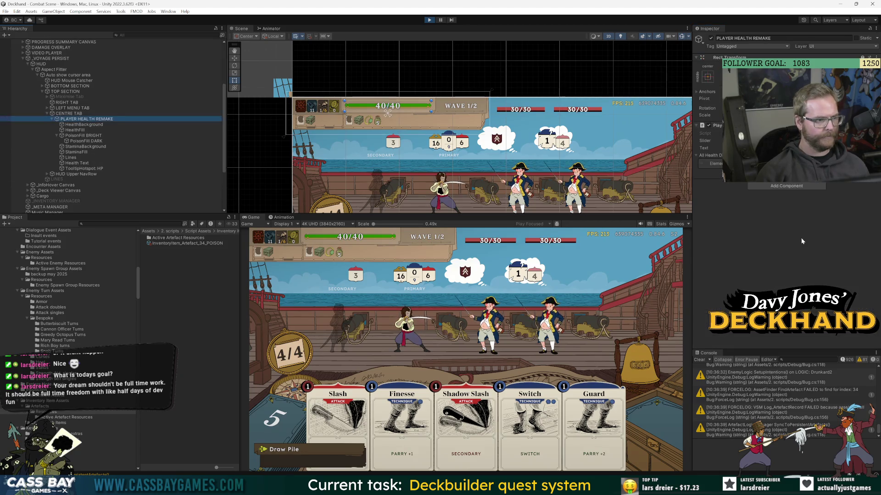
{"action": "key", "text": "Down"}
{"action": "key", "text": "Down"}
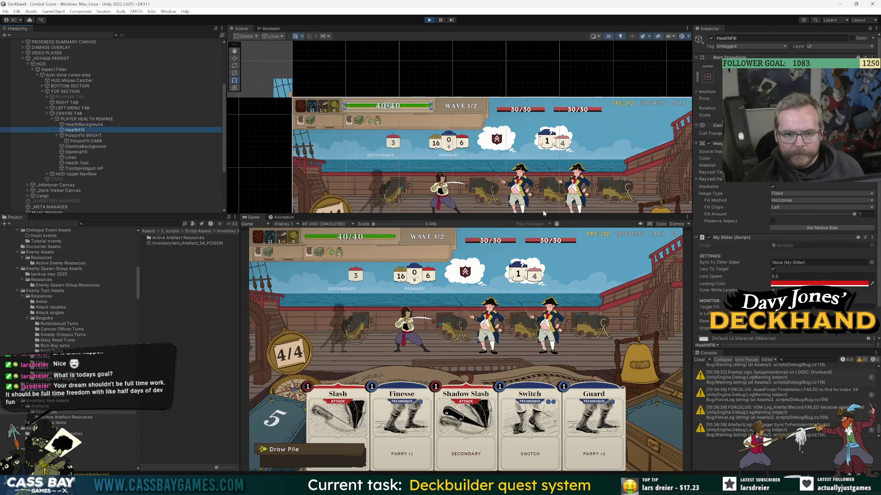
{"action": "left_click", "coordinate": [85, 137]}
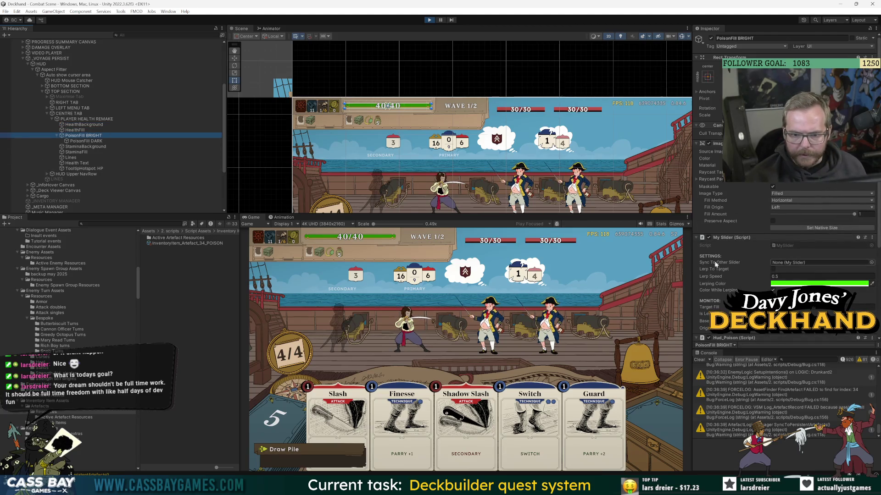
{"action": "left_click_drag", "start_coordinate": [693, 204], "coordinate": [620, 205]}
{"action": "scroll", "coordinate": [669, 253], "scroll_direction": "down", "scroll_amount": 3}
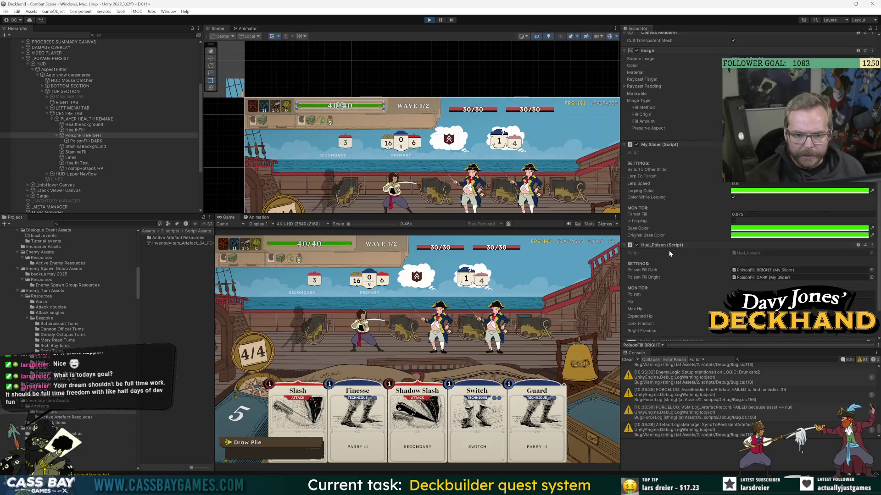
{"action": "scroll", "coordinate": [669, 251], "scroll_direction": "down", "scroll_amount": 2}
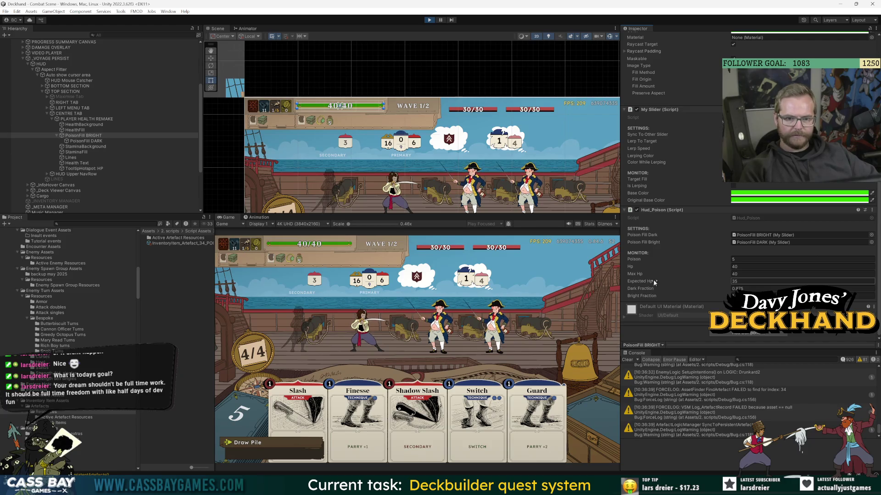
{"action": "key", "text": "ctrl+p"}
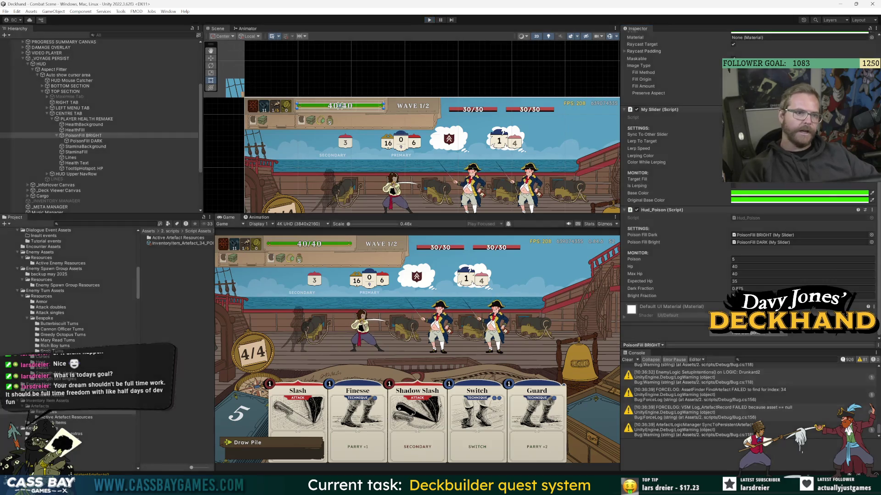
{"action": "key", "text": "alt+Tab"}
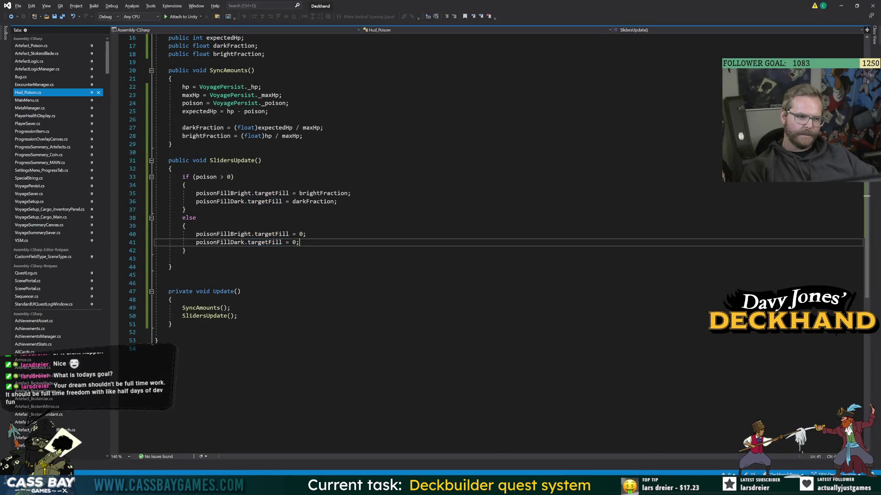
Trace how darkFraction derives from expectedHp in Hud_Poison, then return to Unity and select HUD.
{"action": "double_click", "coordinate": [312, 202]}
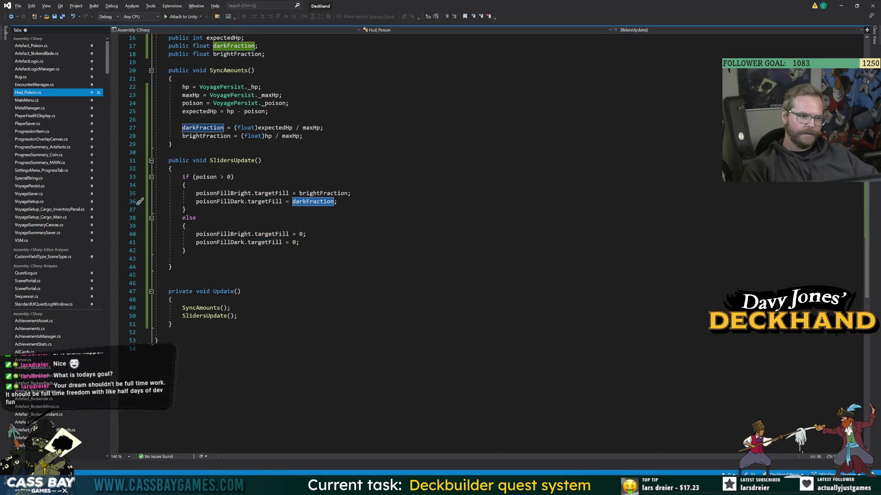
{"action": "double_click", "coordinate": [275, 128]}
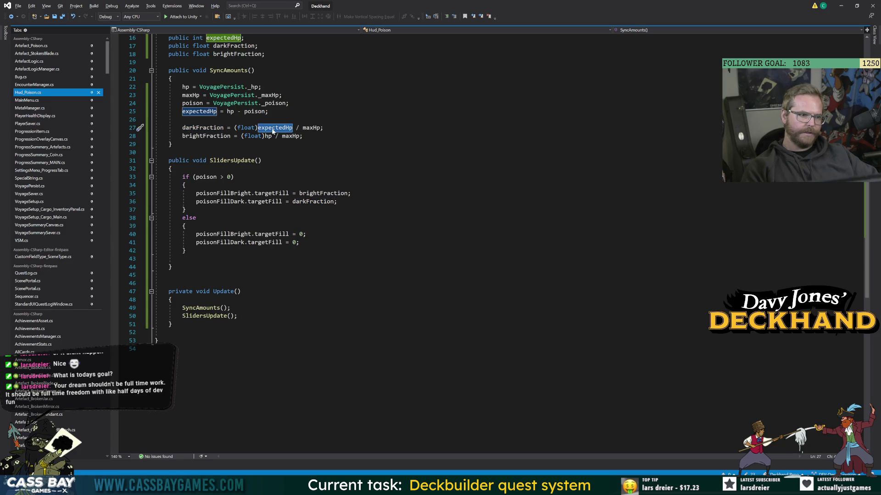
{"action": "key", "text": "ctrl+shift+Up"}
{"action": "key", "text": "ctrl+shift+Down"}
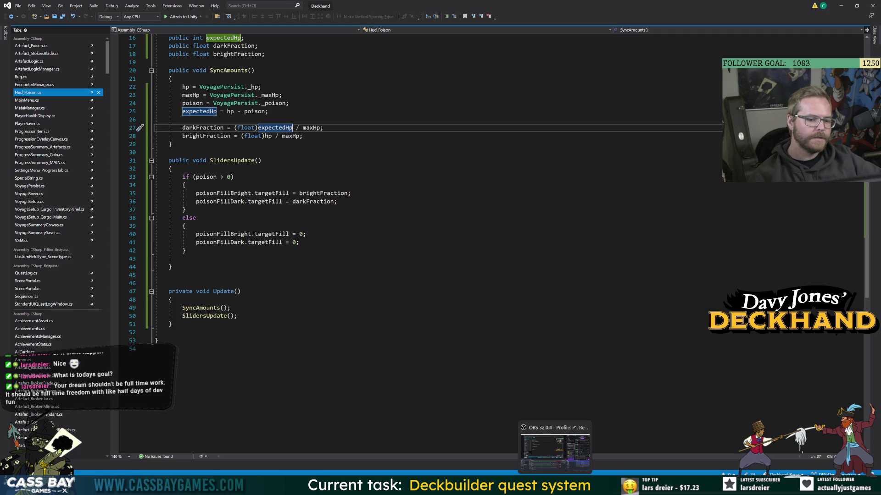
{"action": "key", "text": "alt+Tab"}
{"action": "left_click", "coordinate": [43, 74]}
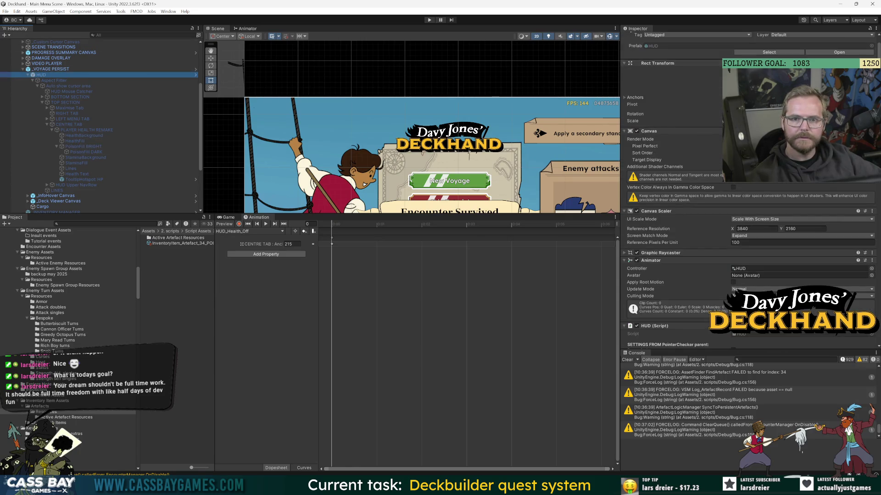
In the HUD prefab, assign PoisonFill BRIGHT to Hud_Poison's Poison Fill Bright slot, then play.
{"action": "double_click", "coordinate": [44, 75]}
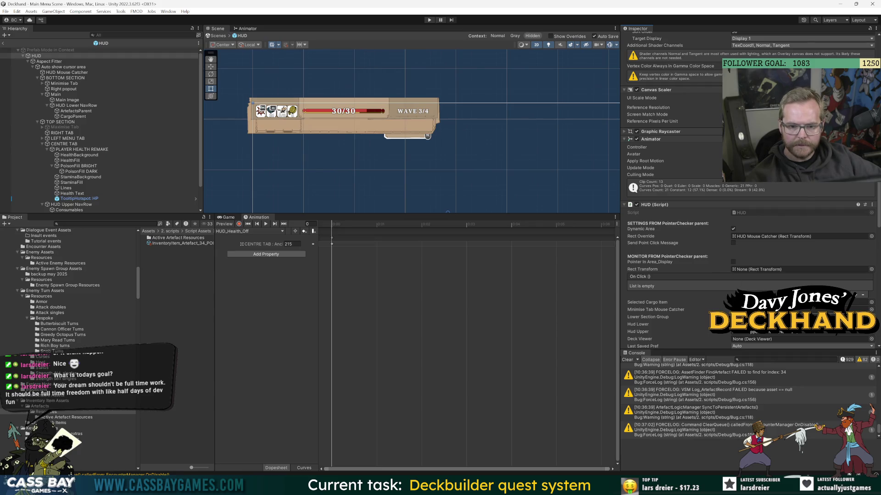
{"action": "left_click", "coordinate": [81, 166]}
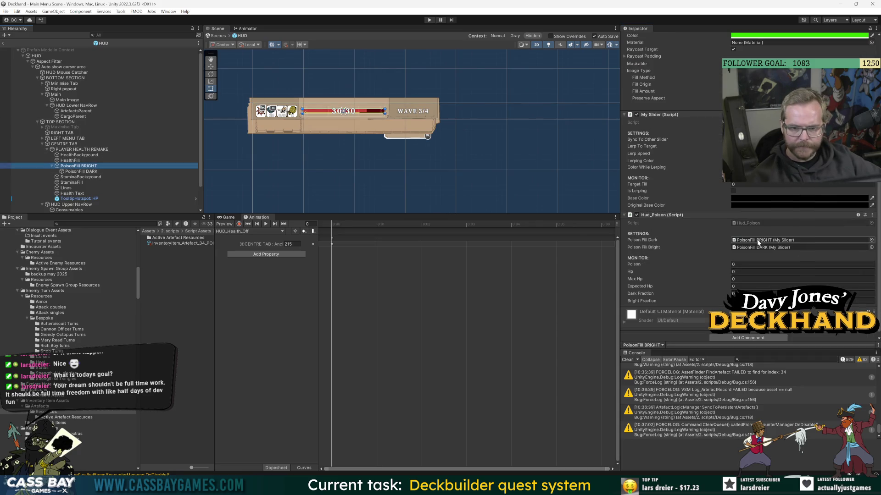
{"action": "mouse_move", "coordinate": [758, 243]}
{"action": "left_mouse_down"}
{"action": "mouse_move", "coordinate": [138, 155]}
{"action": "mouse_move", "coordinate": [138, 171]}
{"action": "mouse_move", "coordinate": [559, 233]}
{"action": "mouse_move", "coordinate": [770, 240]}
{"action": "left_mouse_up"}
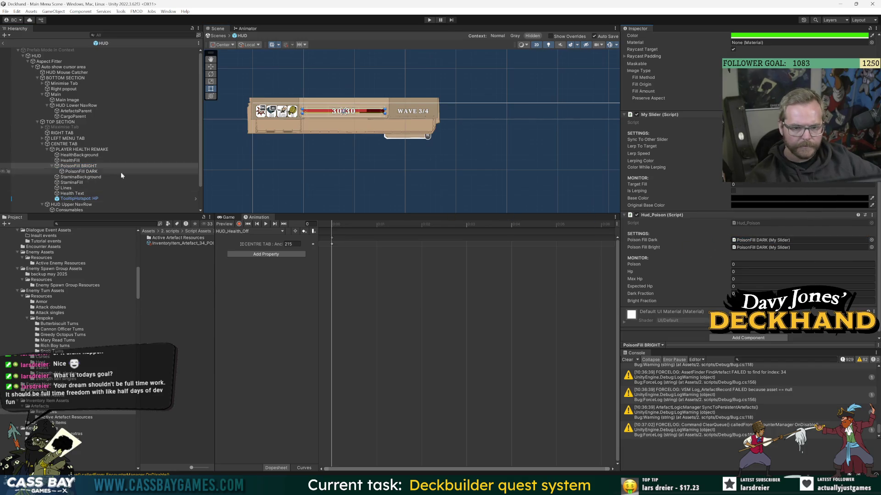
{"action": "mouse_move", "coordinate": [81, 167]}
{"action": "left_mouse_down"}
{"action": "mouse_move", "coordinate": [422, 193]}
{"action": "mouse_move", "coordinate": [757, 248]}
{"action": "left_mouse_up"}
{"action": "key", "text": "ctrl+p"}
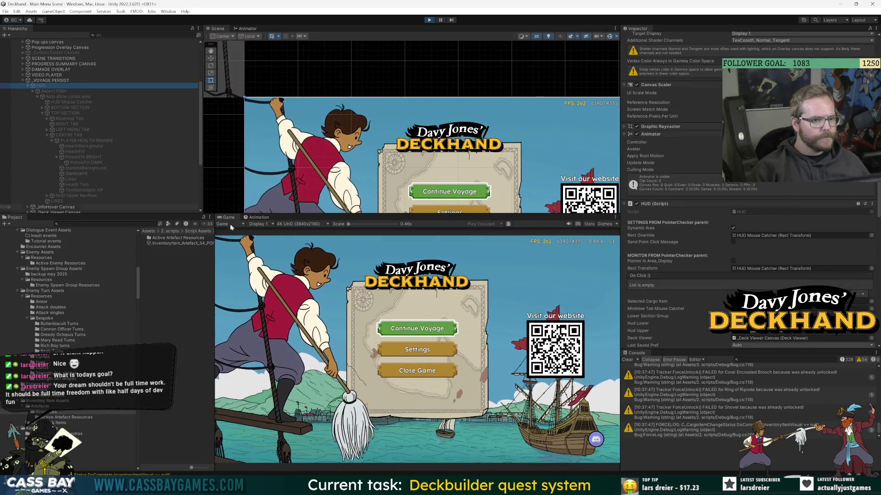
With PoisonFill BRIGHT selected, continue the voyage into combat and switch to Hud_Poison.cs.
{"action": "left_click", "coordinate": [86, 158]}
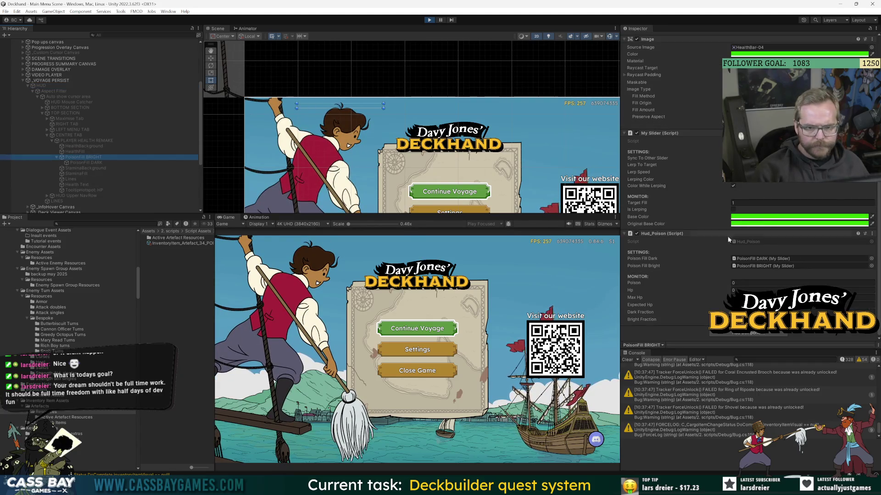
{"action": "scroll", "coordinate": [657, 191], "scroll_direction": "up", "scroll_amount": 5}
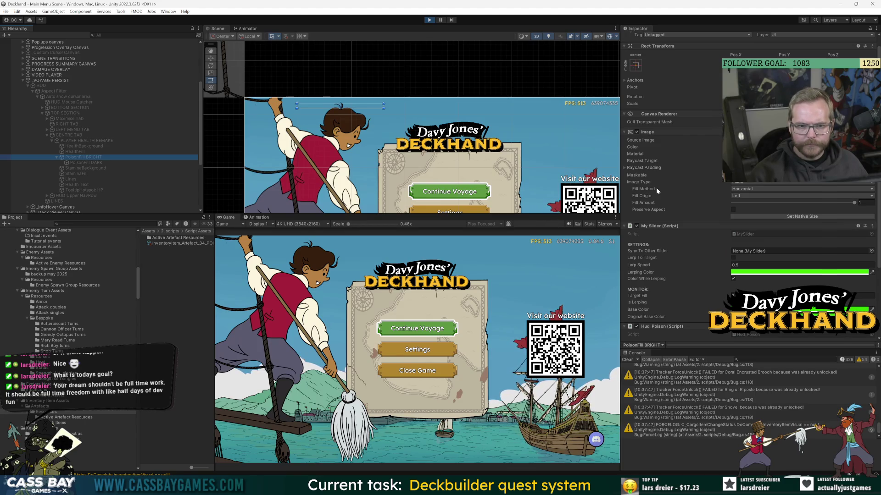
{"action": "scroll", "coordinate": [656, 186], "scroll_direction": "down", "scroll_amount": 5}
{"action": "left_click", "coordinate": [405, 332]}
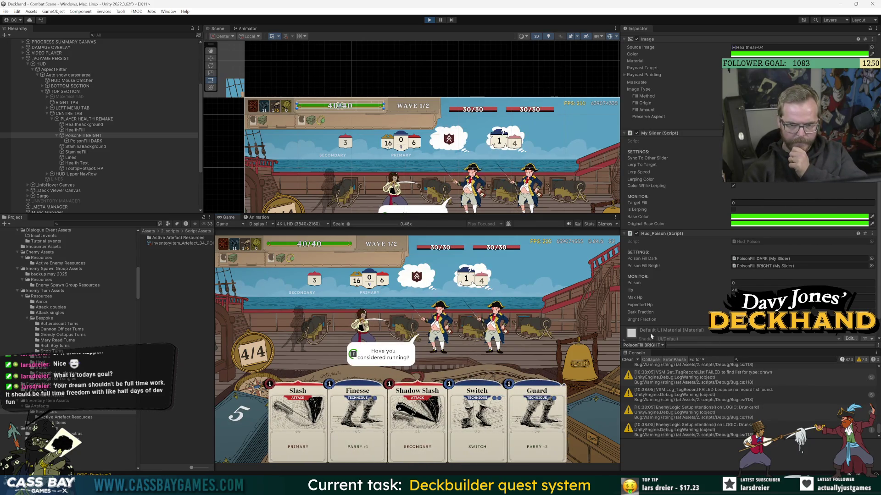
{"action": "key", "text": "alt+Tab"}
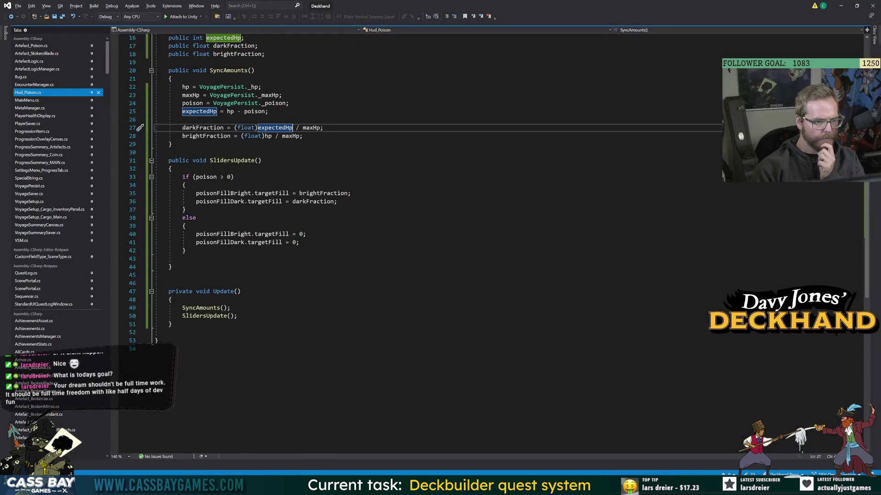
Inspect the targetFill reset on lines 40–41 that zeroes both poison fills, then return to Unity.
{"action": "double_click", "coordinate": [269, 235]}
{"action": "left_click", "coordinate": [299, 242]}
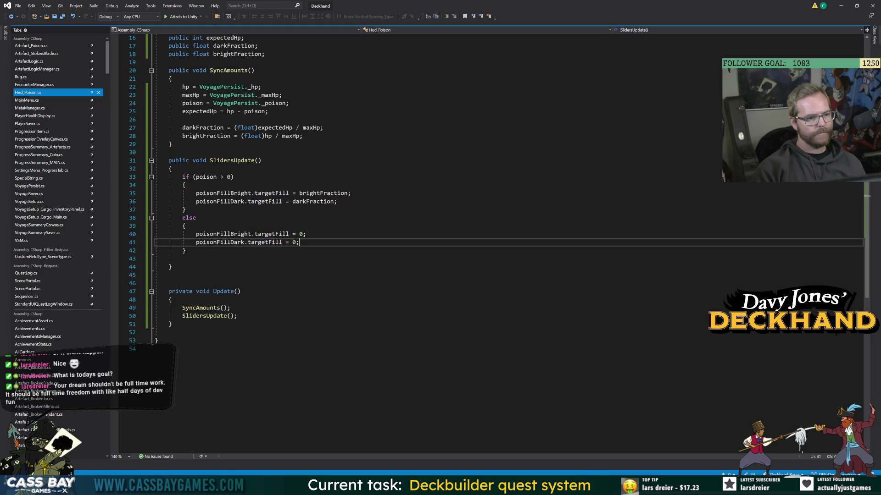
{"action": "key", "text": "alt+Tab"}
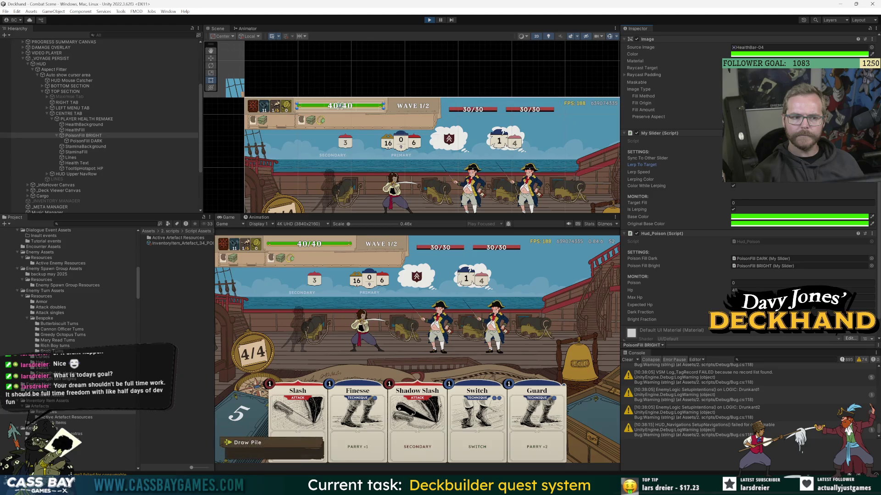
Press the game manager's Add Poison twice for 10 poison, end the turn, then stop playing.
{"action": "left_click", "coordinate": [84, 141]}
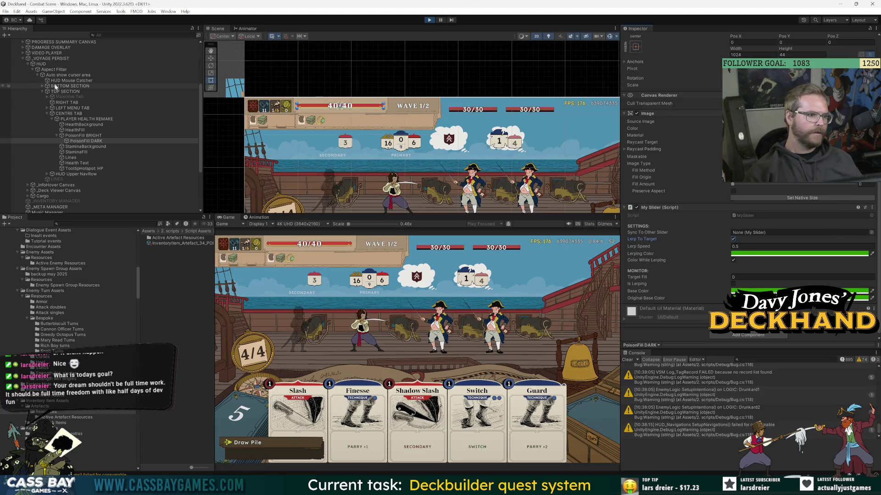
{"action": "scroll", "coordinate": [55, 86], "scroll_direction": "up", "scroll_amount": 5}
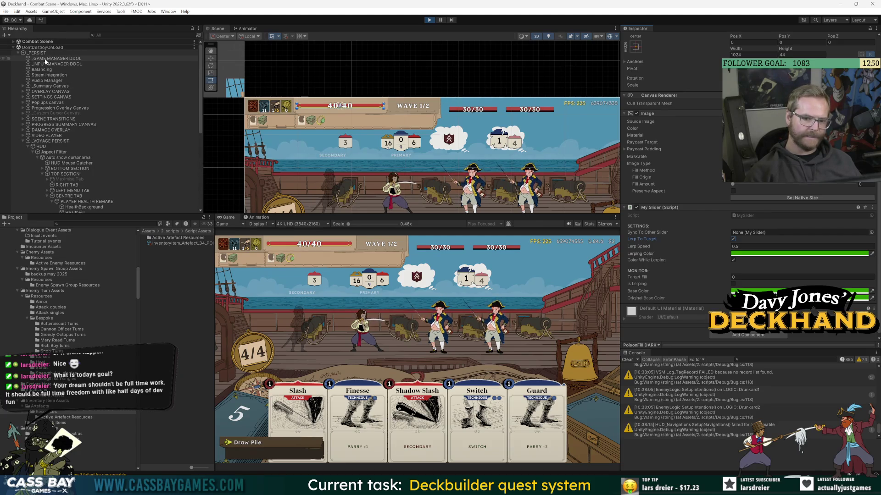
{"action": "left_click", "coordinate": [45, 59]}
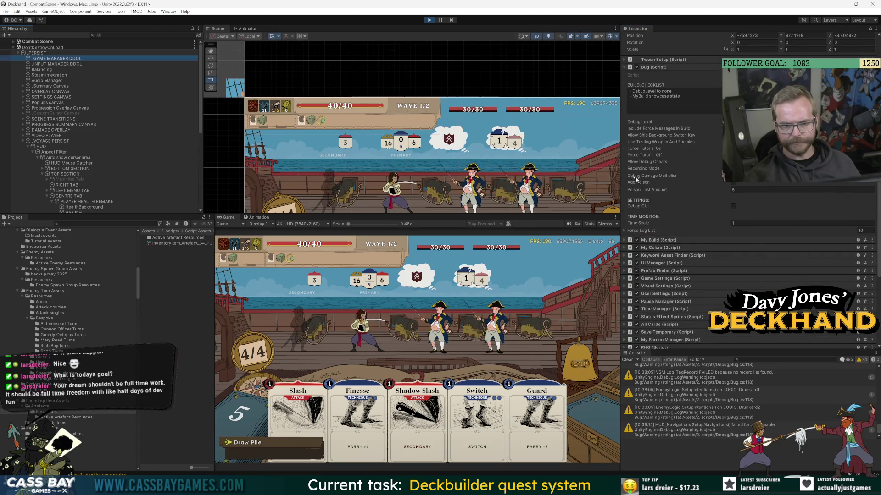
{"action": "left_click", "coordinate": [734, 183]}
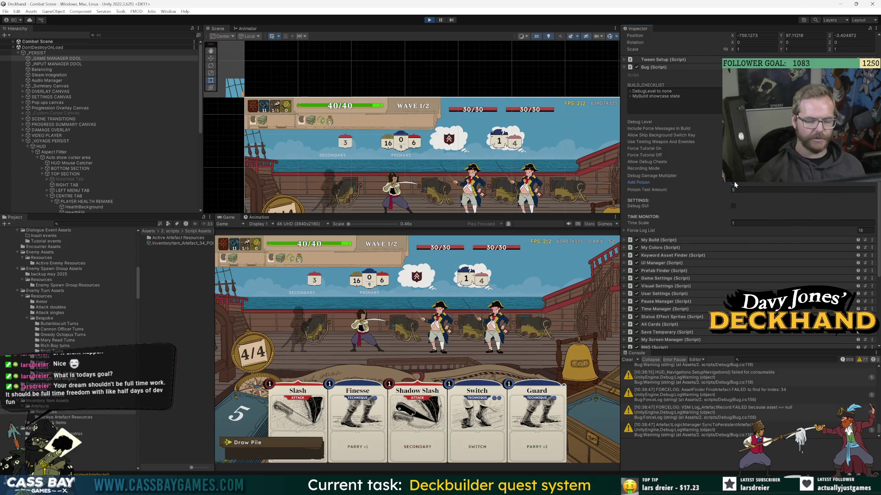
{"action": "left_click", "coordinate": [735, 184]}
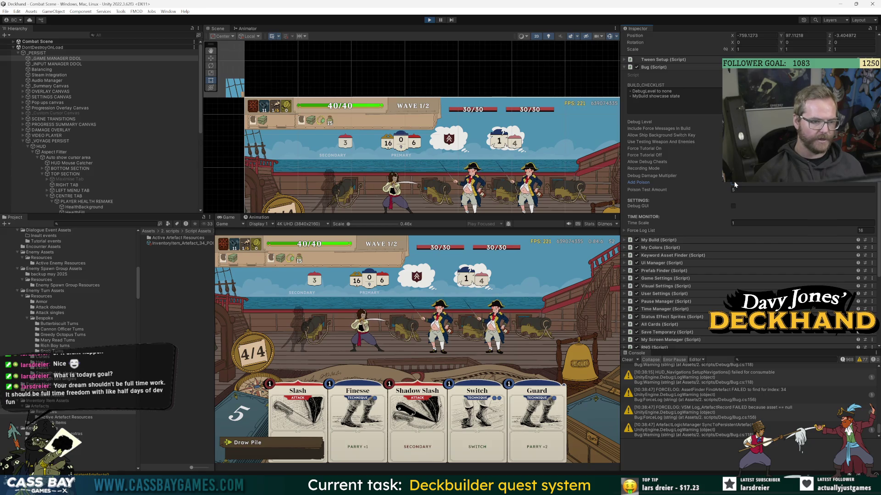
{"action": "left_click", "coordinate": [581, 370]}
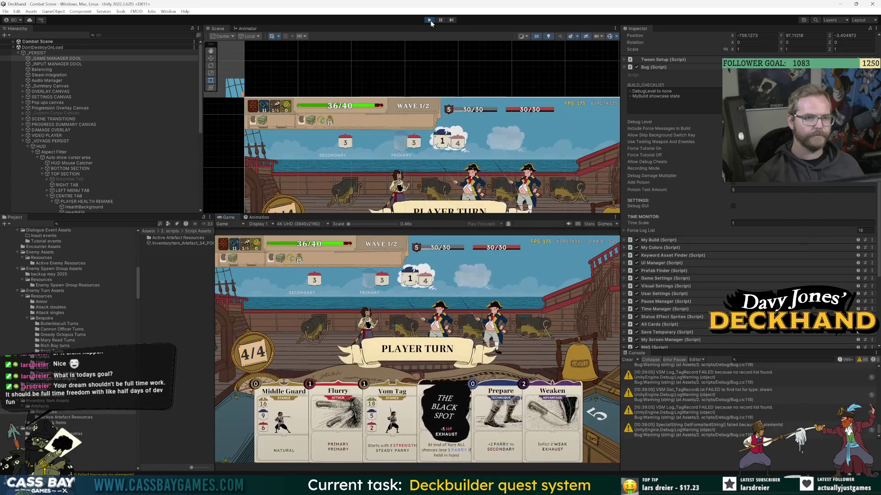
{"action": "key", "text": "ctrl+p"}
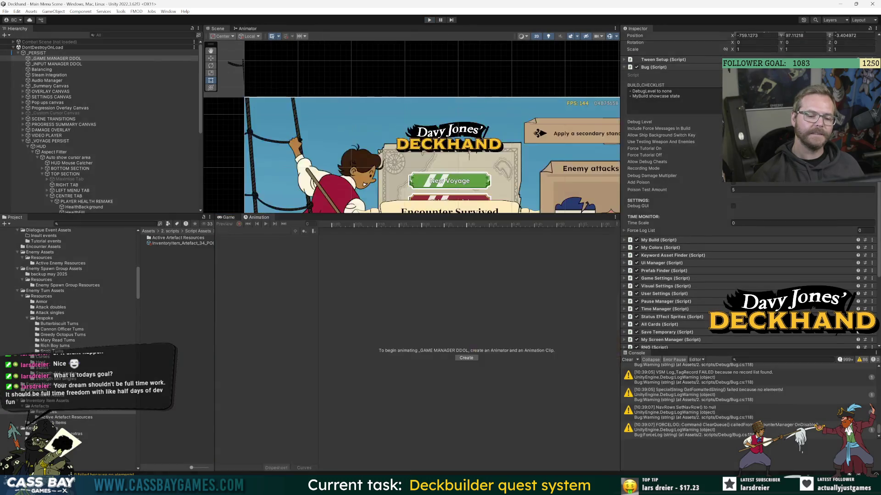
Open the HUD prefab, select PLAYER HEALTH REMAKE, and open PlayerHealthDisplay.cs at SingleInstanceUpdate.
{"action": "key", "text": "alt+Tab"}
{"action": "left_click", "coordinate": [139, 398]}
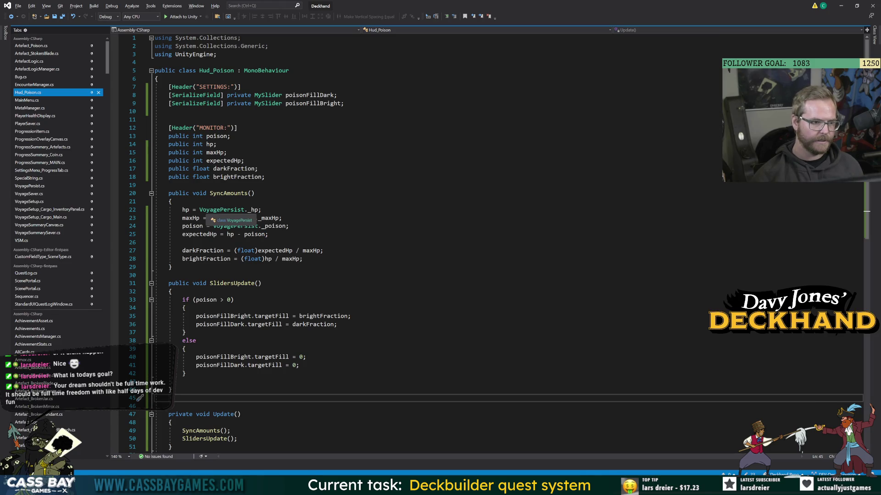
{"action": "key", "text": "alt+Tab"}
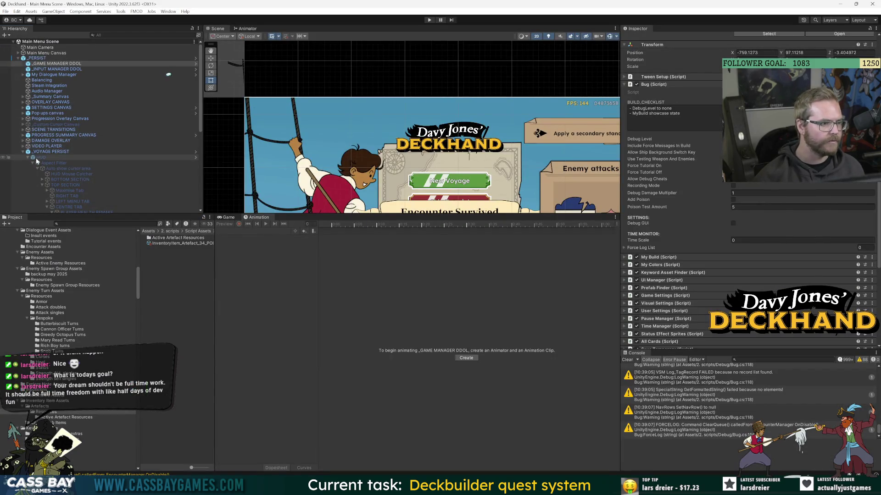
{"action": "double_click", "coordinate": [68, 158]}
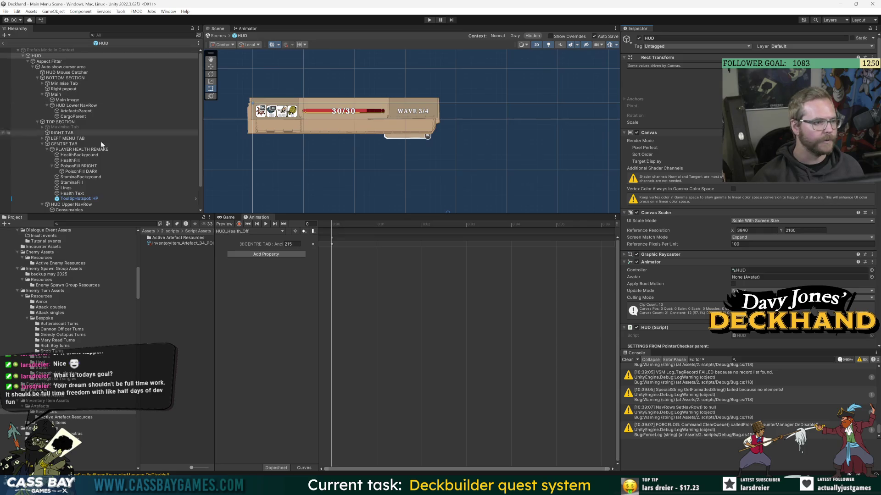
{"action": "left_click", "coordinate": [73, 149]}
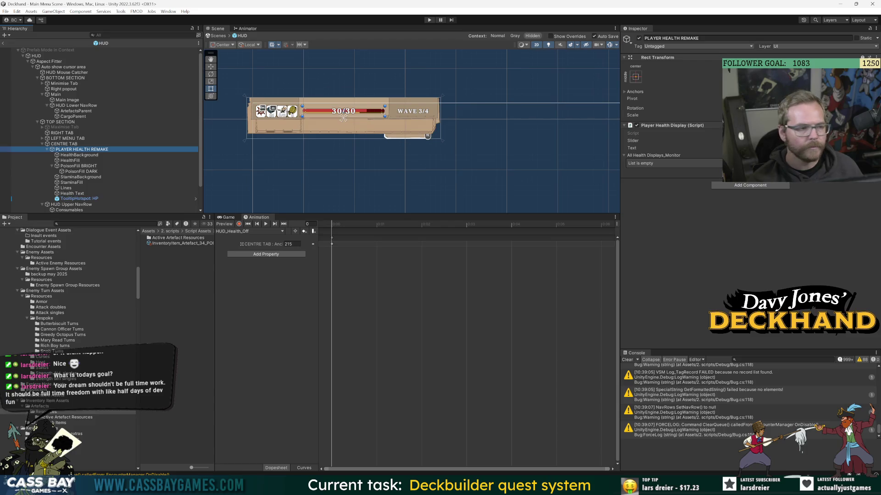
{"action": "key", "text": "alt+Tab"}
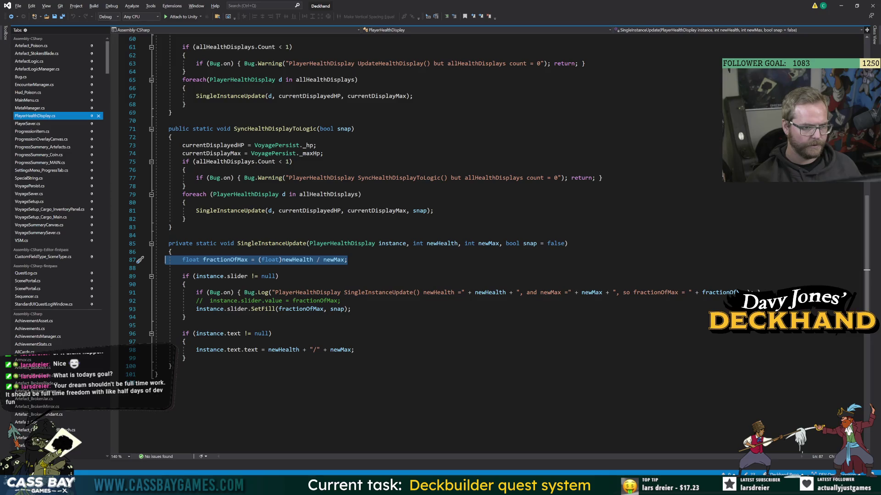
Review currentDisplayedHP and PlayerHealthDisplay references, then bring up Hud_Poison.cs.
{"action": "scroll", "coordinate": [459, 247], "scroll_direction": "up", "scroll_amount": 18}
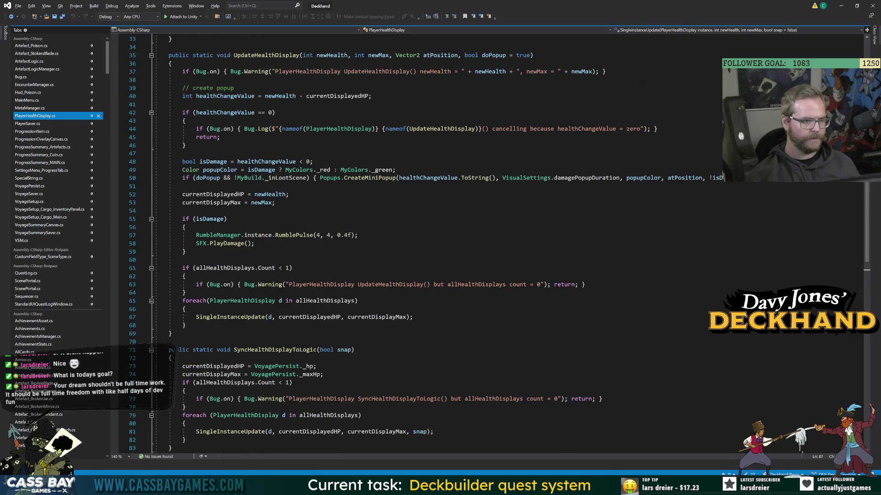
{"action": "double_click", "coordinate": [210, 415]}
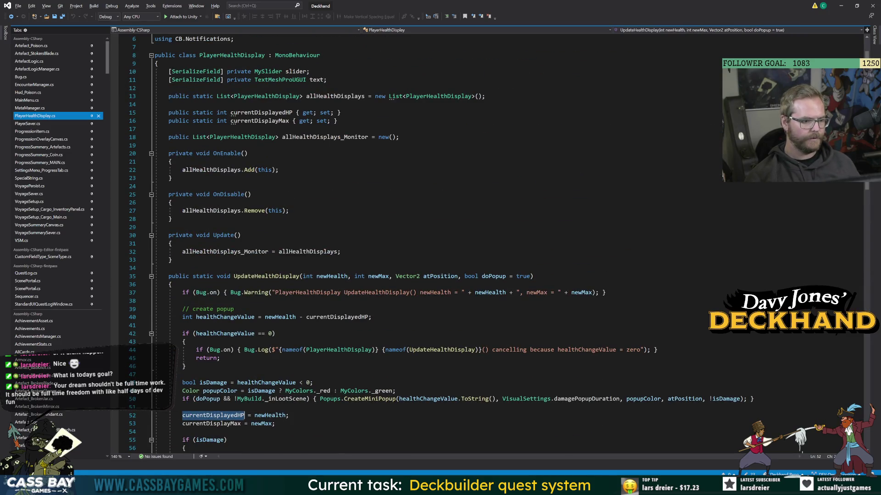
{"action": "scroll", "coordinate": [459, 248], "scroll_direction": "up", "scroll_amount": 2}
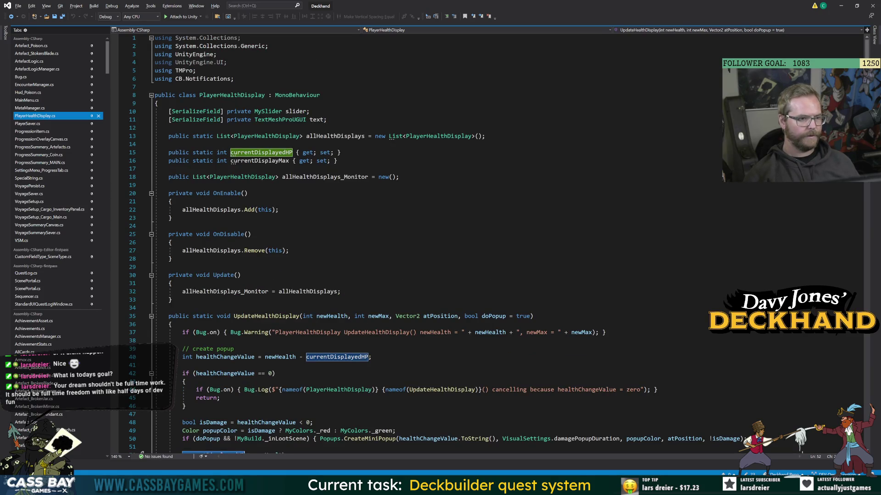
{"action": "key", "text": "alt+Tab"}
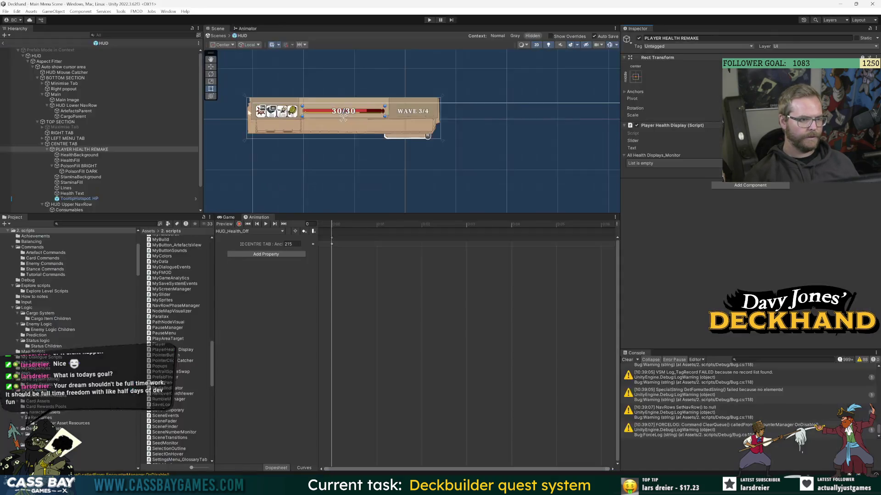
{"action": "key", "text": "alt+Tab"}
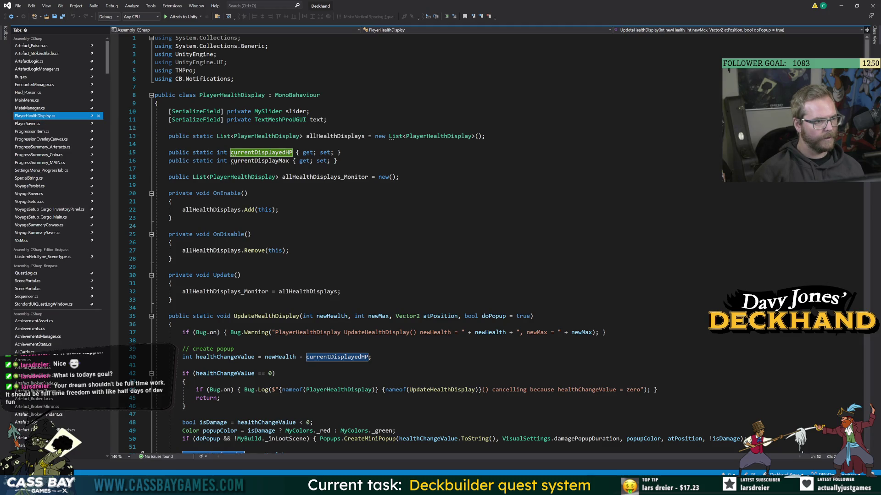
{"action": "left_click", "coordinate": [217, 95]}
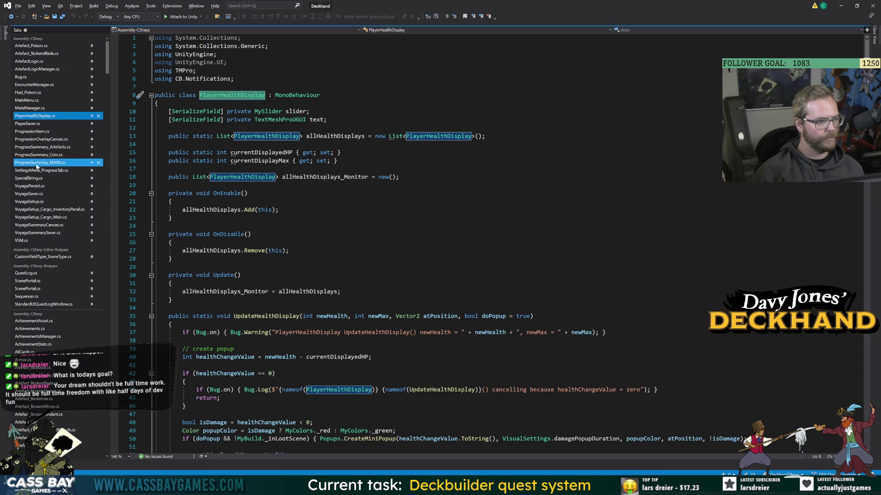
{"action": "left_click", "coordinate": [29, 92]}
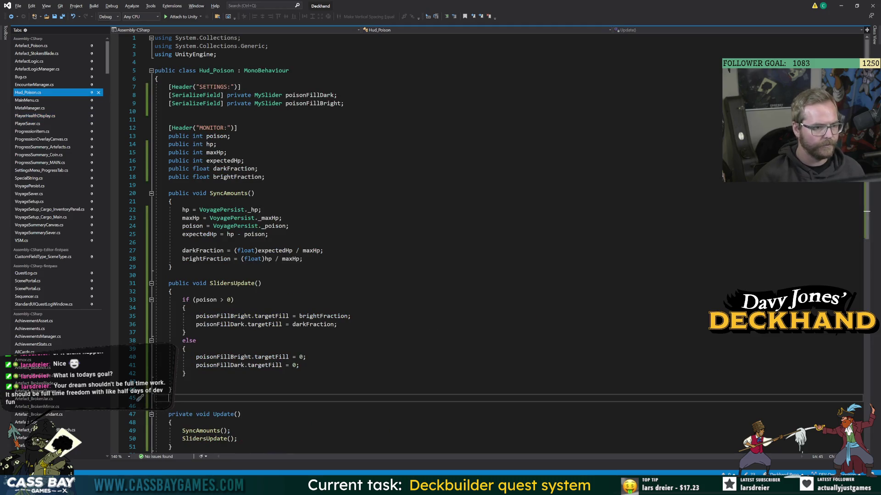
Make line 22 read hp from PlayerHealthDisplay.currentDisplayedHP instead of VoyagePersist._hp.
{"action": "left_click_drag", "start_coordinate": [261, 210], "coordinate": [201, 210]}
{"action": "type", "text": "PlayerHealthDisplay."}
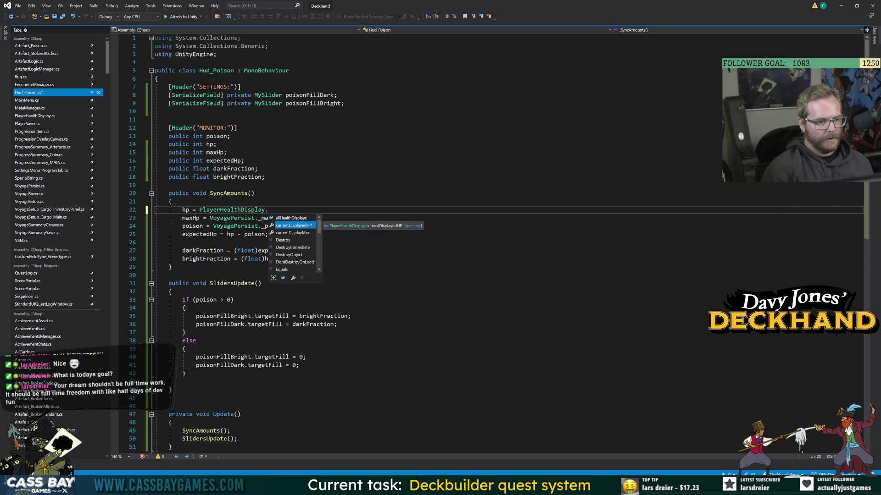
{"action": "key", "text": "Tab"}
{"action": "type", "text": ";"}
Make line 23 read maxHp from PlayerHealthDisplay.currentDisplayMax, then jump to the MySlider definition.
{"action": "left_click_drag", "start_coordinate": [281, 218], "coordinate": [205, 218]}
{"action": "type", "text": "PlayerHealthDisplay.cur"}
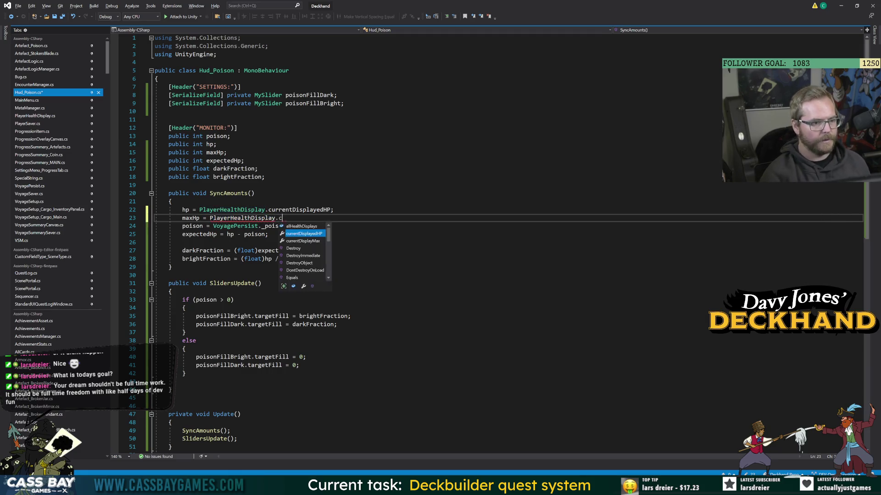
{"action": "key", "text": "Down"}
{"action": "key", "text": "Tab"}
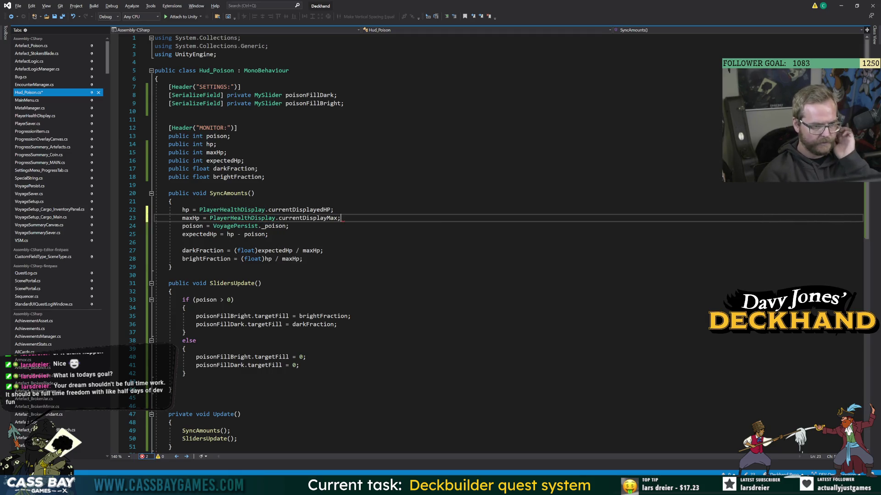
{"action": "left_click", "coordinate": [172, 267]}
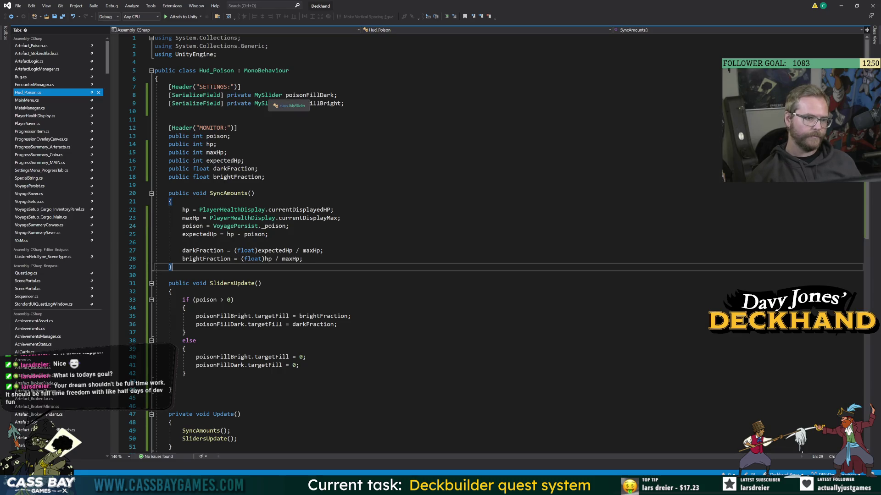
{"action": "left_click", "coordinate": [264, 104], "text": "ctrl"}
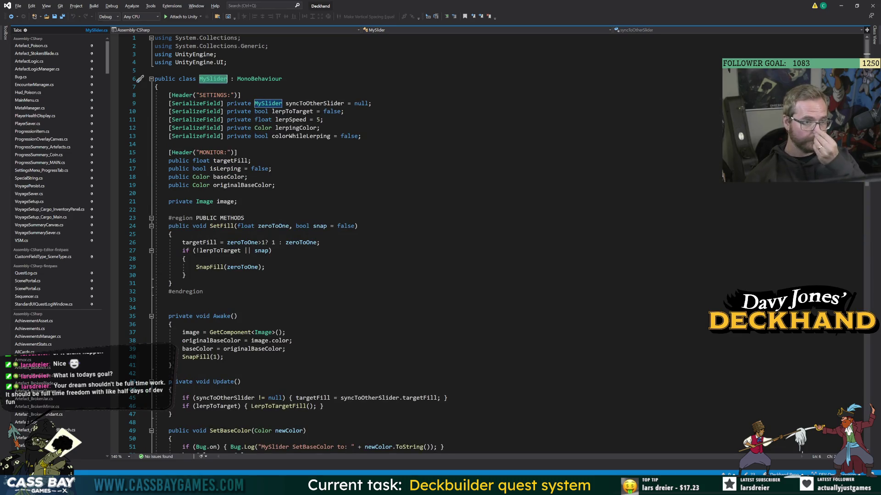
Inspect MySlider's lerpToTarget, snap parameter, SetFill signature and SnapFill calls.
{"action": "left_click", "coordinate": [293, 111]}
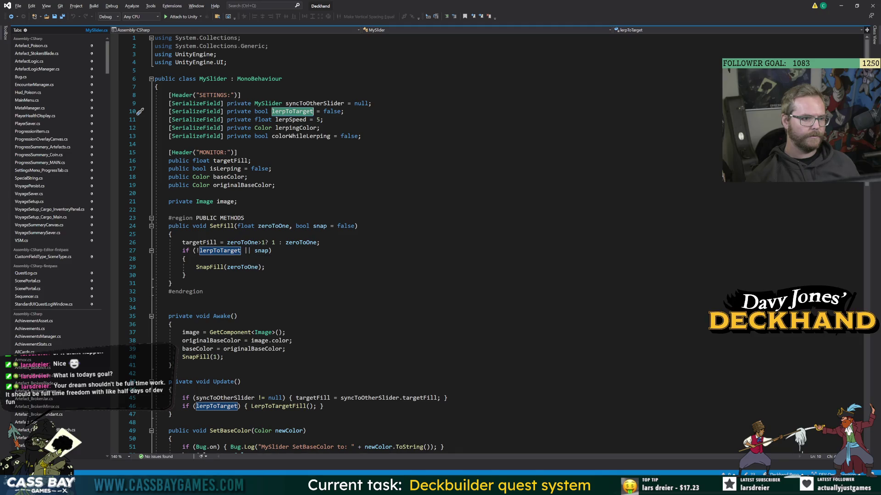
{"action": "double_click", "coordinate": [261, 251]}
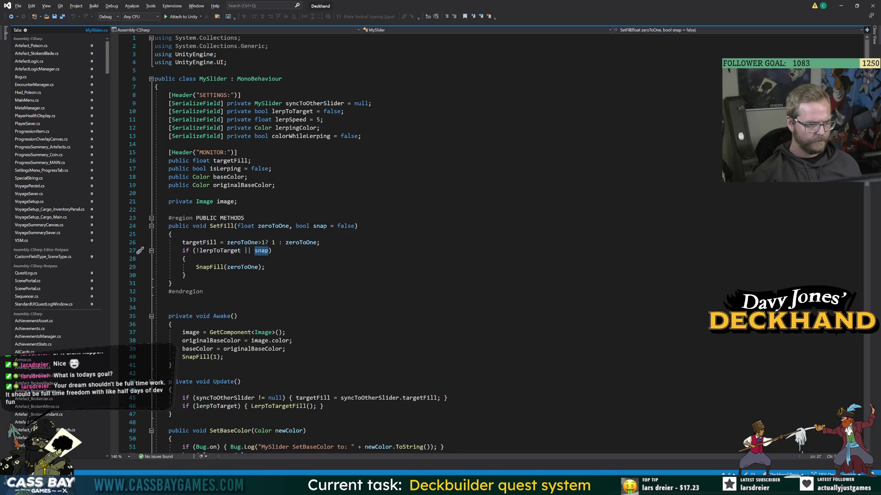
{"action": "double_click", "coordinate": [222, 226]}
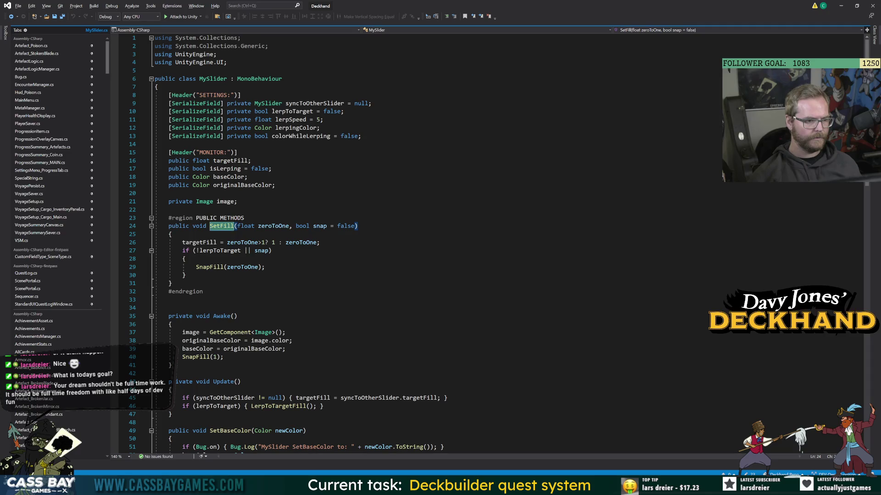
{"action": "left_click", "coordinate": [358, 227]}
{"action": "double_click", "coordinate": [203, 267]}
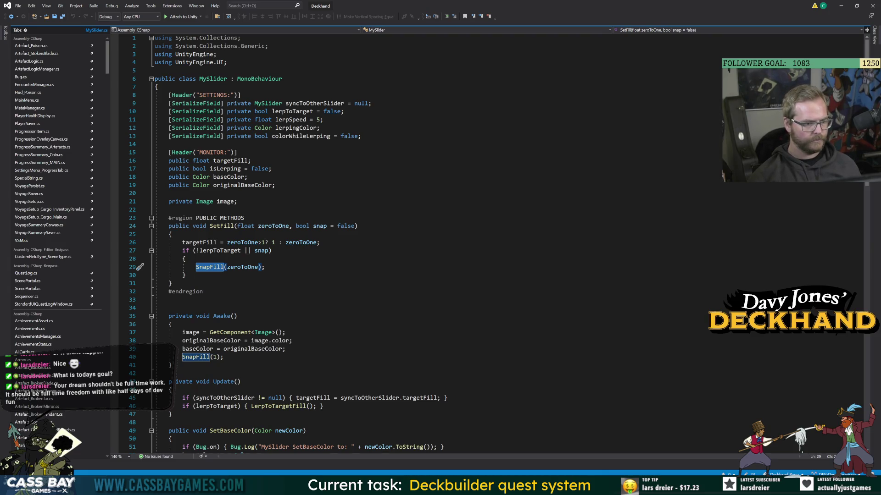
Add an OnEnable method after Awake that calls SnapFill().
{"action": "left_click", "coordinate": [172, 365]}
{"action": "key", "text": "Return"}
{"action": "key", "text": "Return"}
{"action": "type", "text": "en"}
{"action": "key", "text": "Tab"}
{"action": "type", "text": "SnapF"}
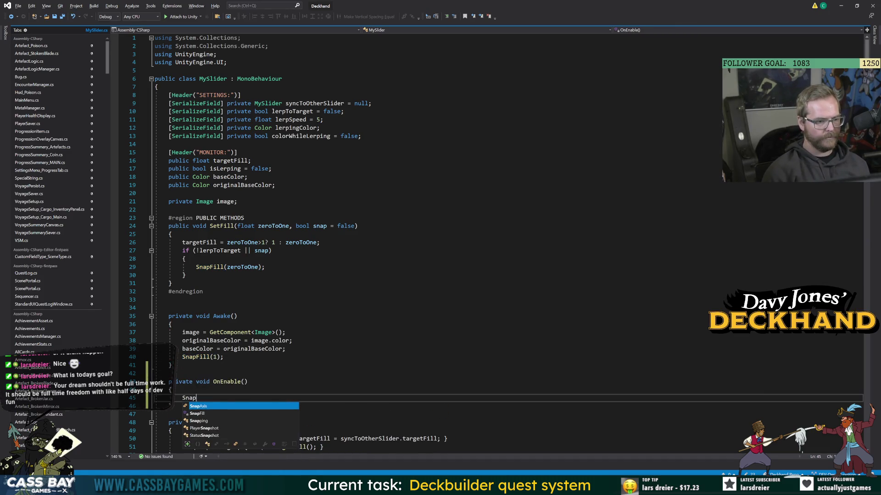
{"action": "key", "text": "Tab"}
{"action": "type", "text": "();"}
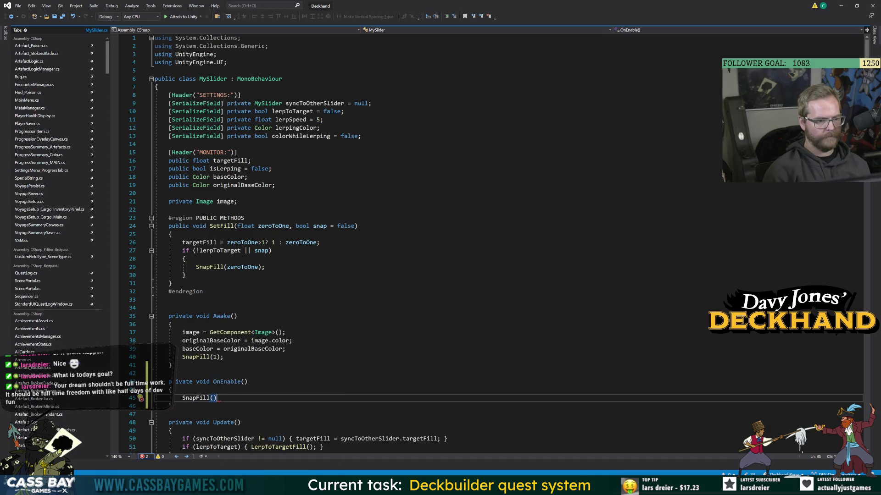
Delete the newly added OnEnable method again.
{"action": "scroll", "coordinate": [413, 229], "scroll_direction": "down", "scroll_amount": 4}
{"action": "left_click_drag", "start_coordinate": [172, 308], "coordinate": [155, 292]}
{"action": "key", "text": "Delete"}
{"action": "key", "text": "BackSpace"}
{"action": "key", "text": "BackSpace"}
{"action": "key", "text": "BackSpace"}
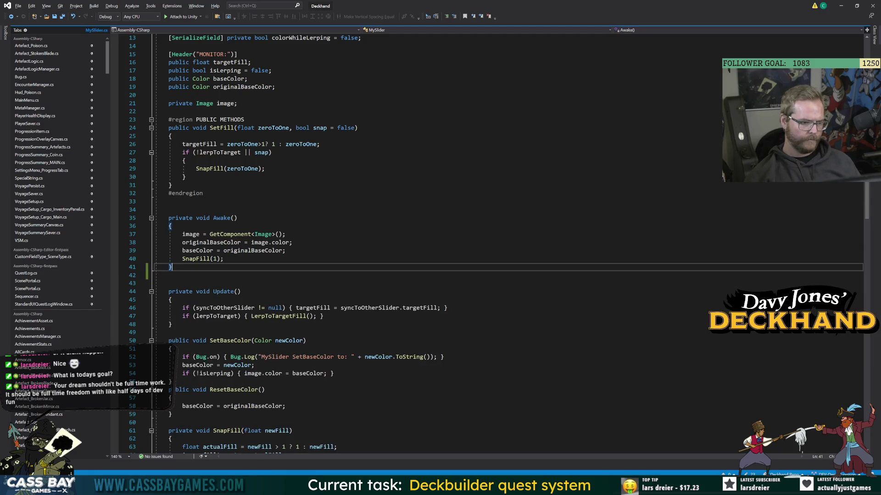
{"action": "key", "text": "Up"}
{"action": "key", "text": "Down"}
{"action": "key", "text": "Down"}
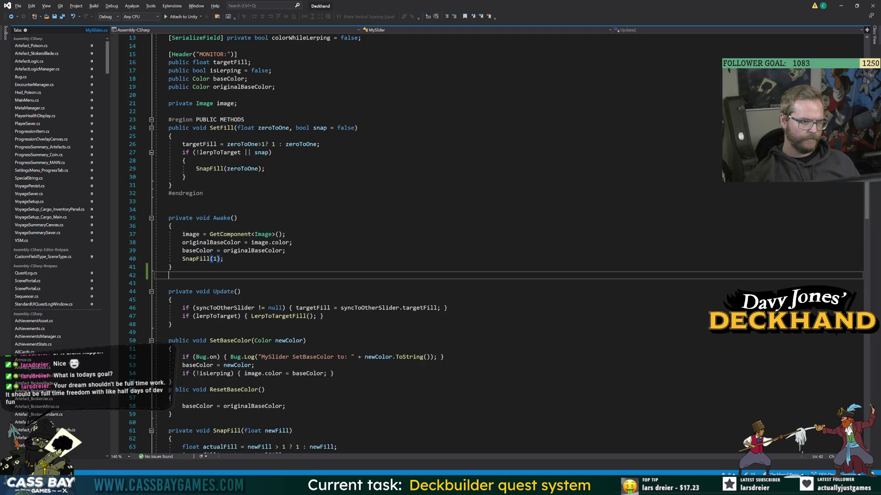
Change Awake's SnapFill(1) to SnapFill(targetFill) by pasting the targetFill name.
{"action": "double_click", "coordinate": [228, 63]}
{"action": "key", "text": "ctrl+c"}
{"action": "double_click", "coordinate": [216, 259]}
{"action": "key", "text": "ctrl+v"}
{"action": "left_click", "coordinate": [292, 243]}
{"action": "left_click", "coordinate": [285, 250]}
{"action": "double_click", "coordinate": [215, 259]}
Make Awake call SnapFill(0) and add a Start method calling SnapFill(targetFill).
{"action": "type", "text": "0"}
{"action": "left_click", "coordinate": [172, 267]}
{"action": "key", "text": "Return"}
{"action": "key", "text": "Return"}
{"action": "type", "text": "sta"}
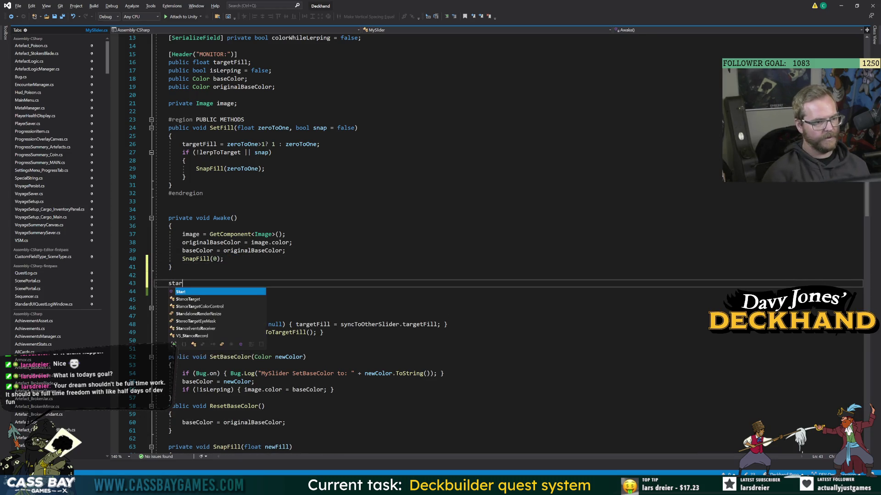
{"action": "key", "text": "Tab"}
{"action": "type", "text": "snapf(t"}
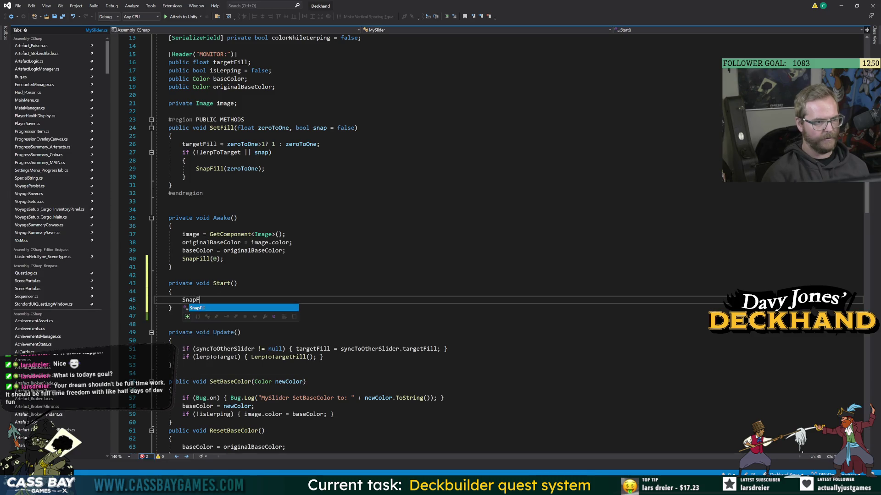
{"action": "type", "text": "argeT"}
{"action": "key", "text": "Tab"}
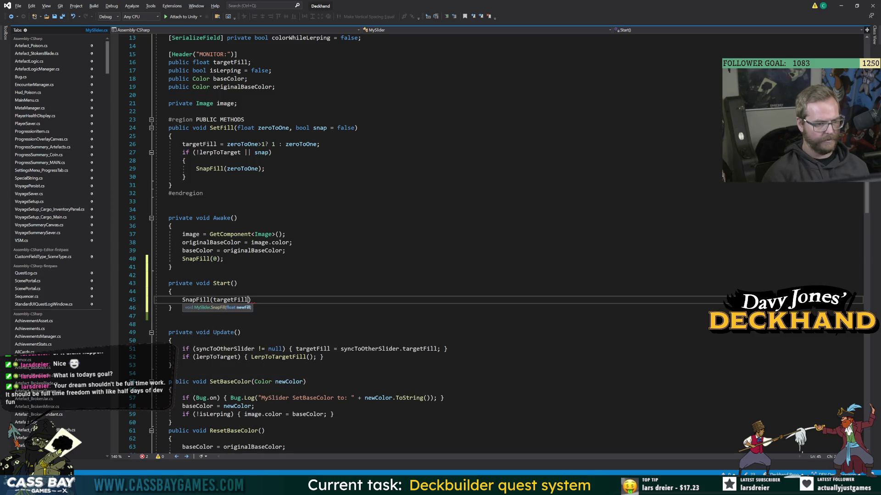
{"action": "type", "text": ");"}
Add an empty else block after the lerpToTarget check in Update.
{"action": "left_click", "coordinate": [170, 226]}
{"action": "left_click", "coordinate": [171, 341]}
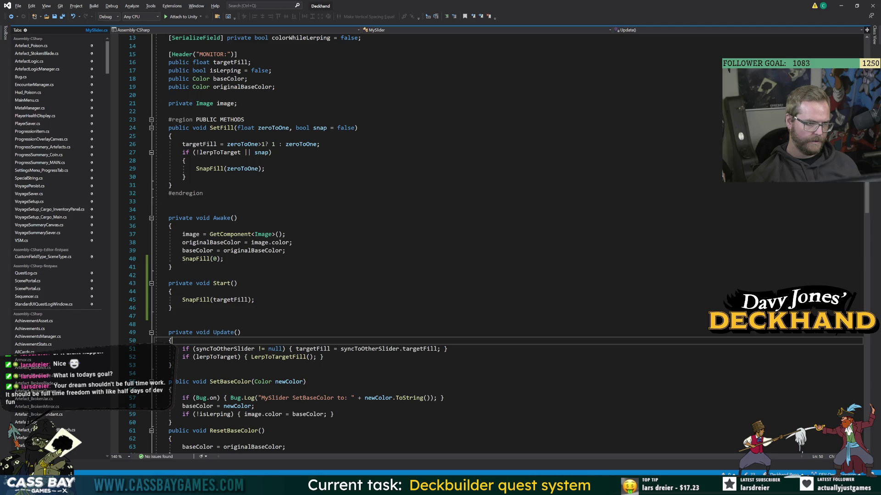
{"action": "left_click", "coordinate": [170, 267]}
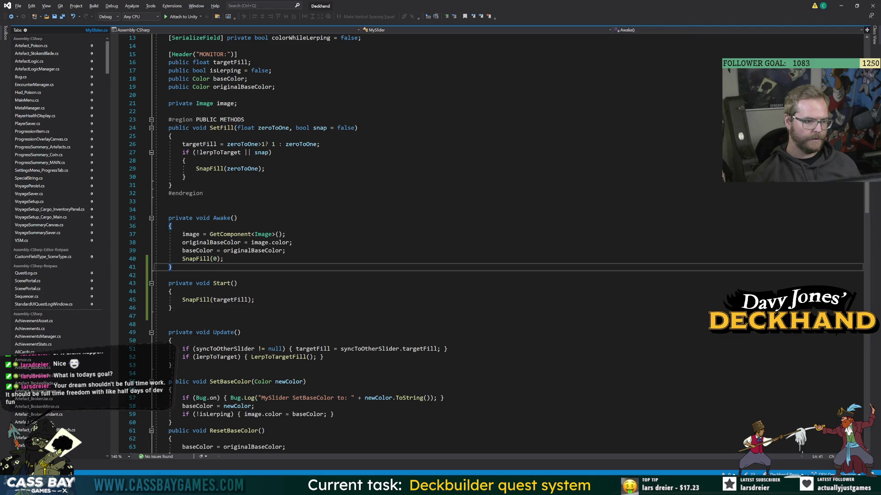
{"action": "left_click", "coordinate": [217, 357]}
{"action": "left_click", "coordinate": [171, 365]}
{"action": "left_click", "coordinate": [324, 357]}
{"action": "key", "text": "Return"}
{"action": "type", "text": "else {"}
{"action": "key", "text": "Return"}
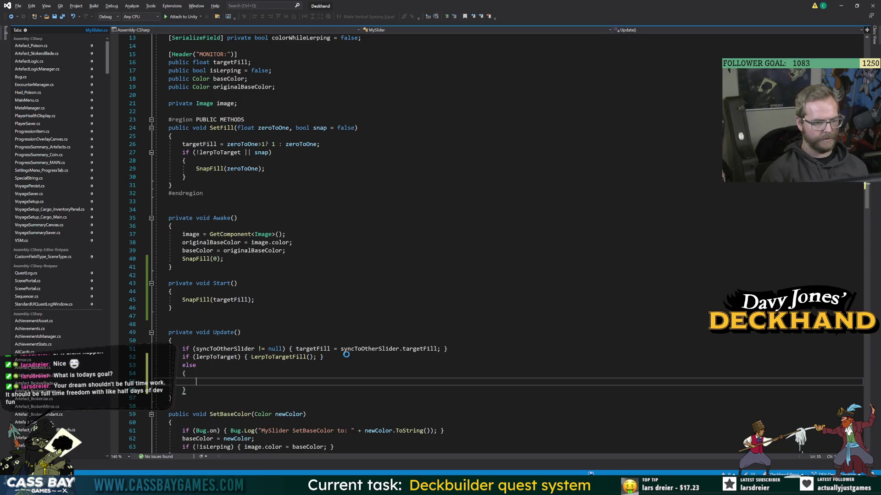
Copy image.fillAmount == targetFill from LerpToTargetFill and paste it with a semicolon into the else block.
{"action": "scroll", "coordinate": [321, 350], "scroll_direction": "down", "scroll_amount": 4}
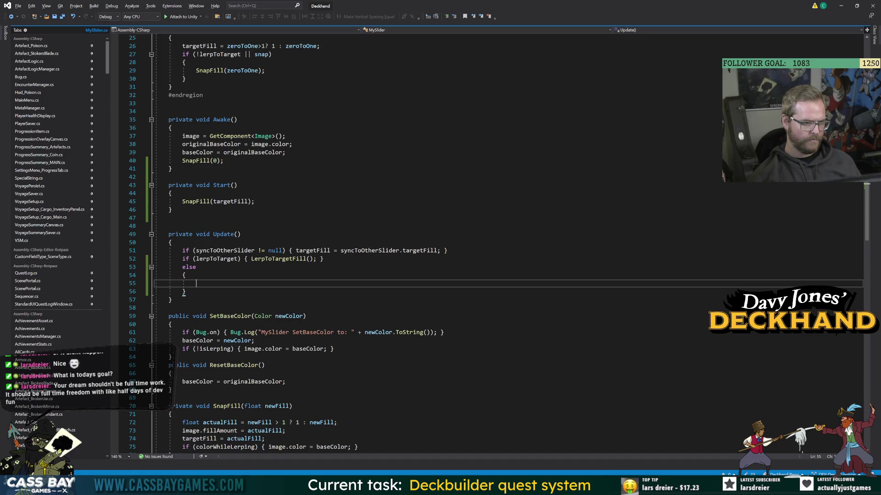
{"action": "left_click", "coordinate": [278, 259]}
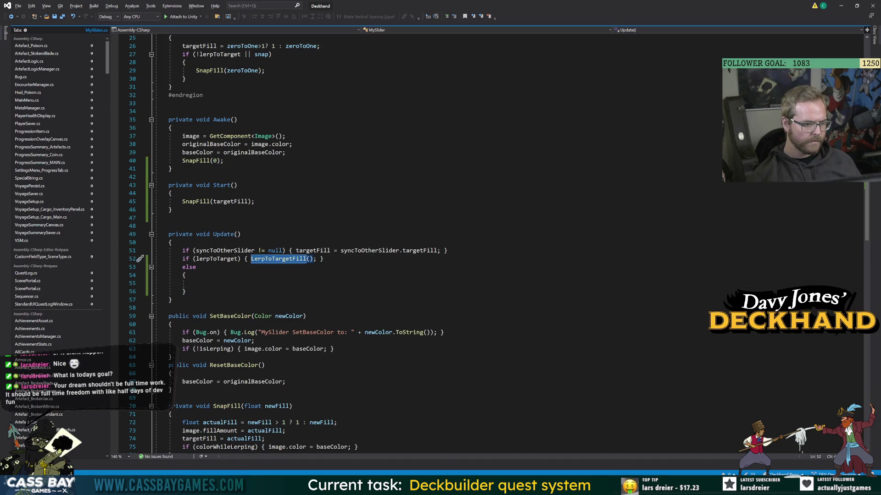
{"action": "key", "text": "F12"}
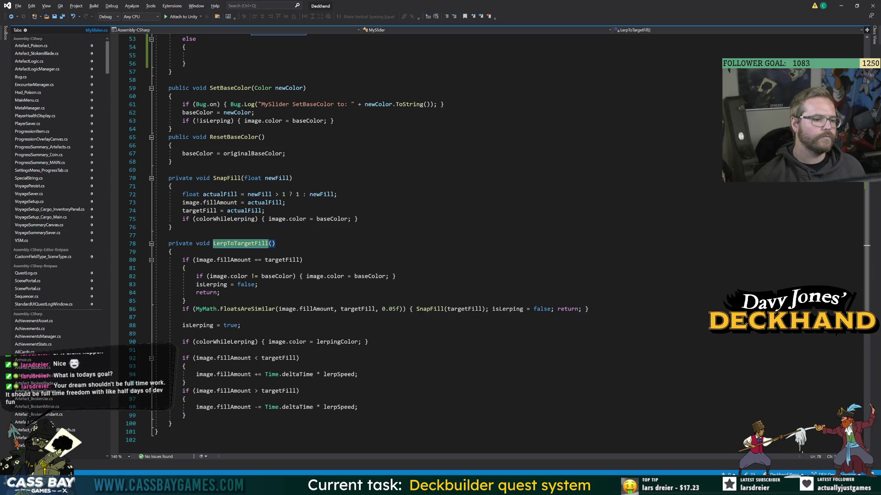
{"action": "left_click", "coordinate": [302, 260]}
{"action": "key", "text": "ctrl+c"}
{"action": "scroll", "coordinate": [299, 262], "scroll_direction": "up", "scroll_amount": 7}
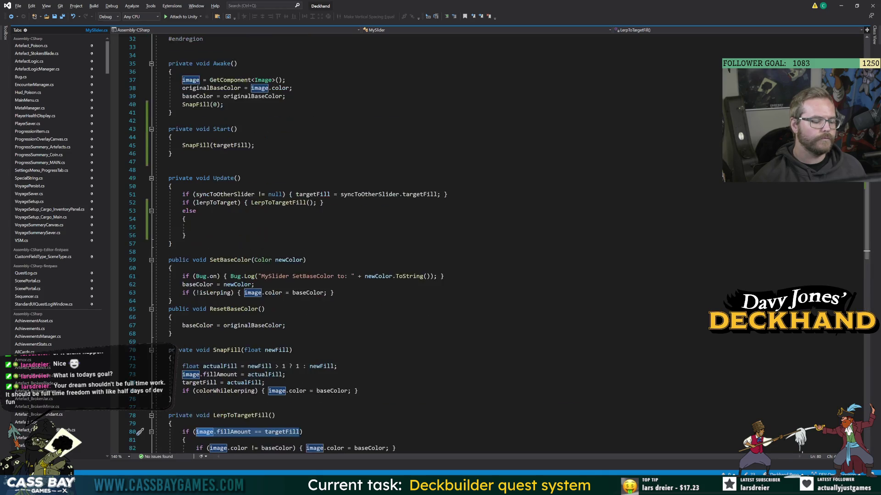
{"action": "left_click", "coordinate": [201, 227]}
{"action": "key", "text": "ctrl+v"}
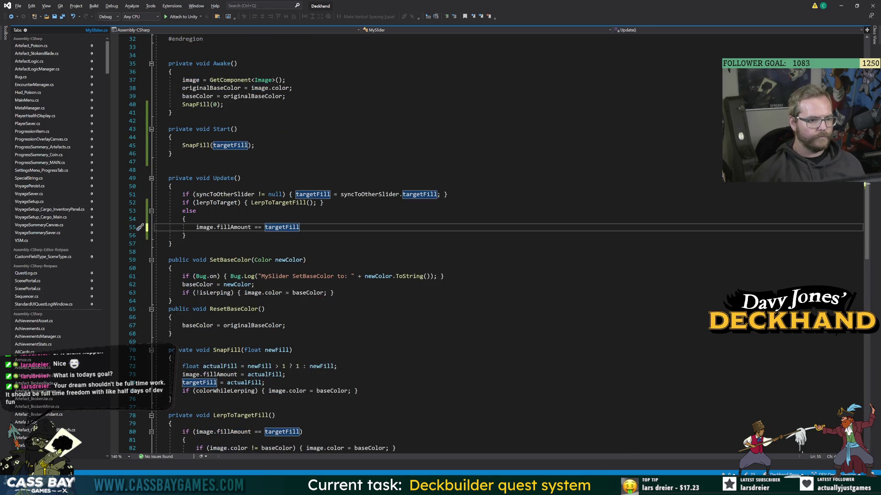
{"action": "type", "text": ";"}
{"action": "key", "text": "Down"}
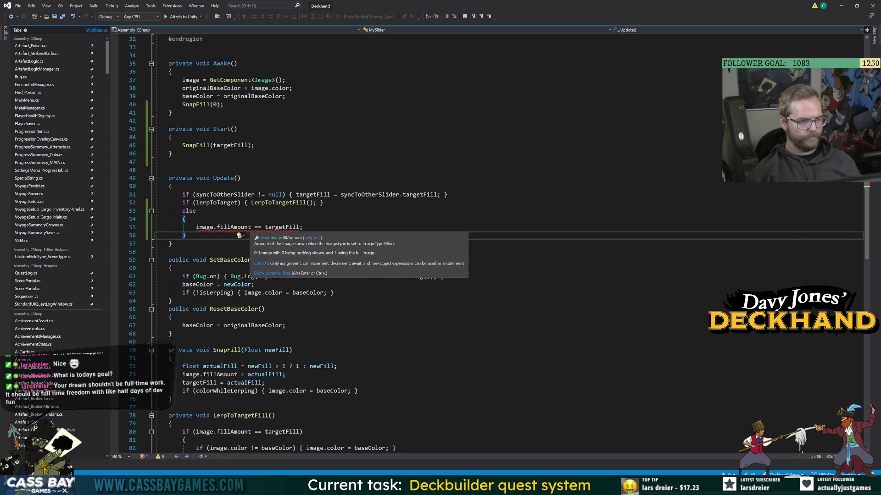
Turn the == into an assignment and add a //snap comment after else.
{"action": "left_click", "coordinate": [260, 227]}
{"action": "key", "text": "BackSpace"}
{"action": "left_click", "coordinate": [139, 252]}
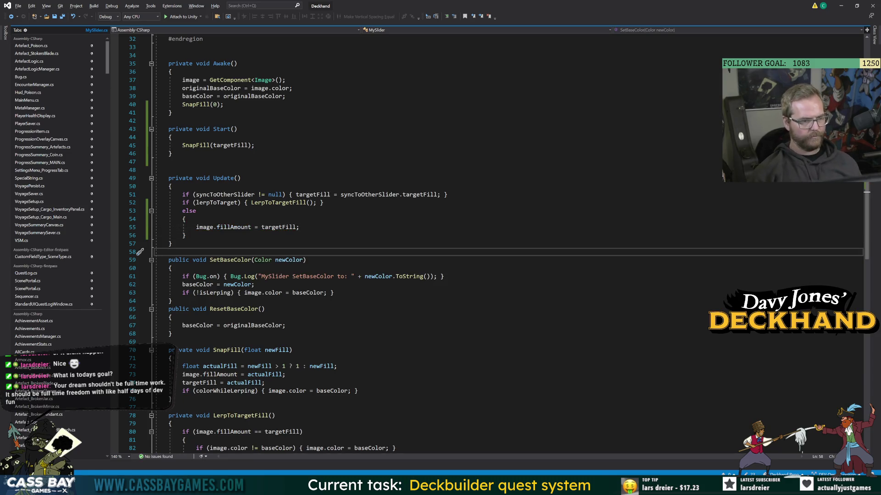
{"action": "key", "text": "Up"}
{"action": "key", "text": "Up"}
{"action": "key", "text": "Up"}
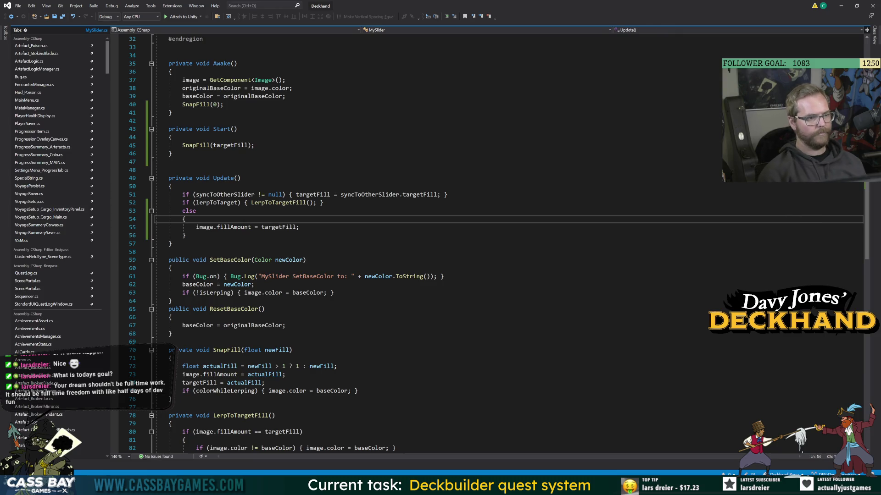
{"action": "key", "text": "Up"}
{"action": "type", "text": "//sn"}
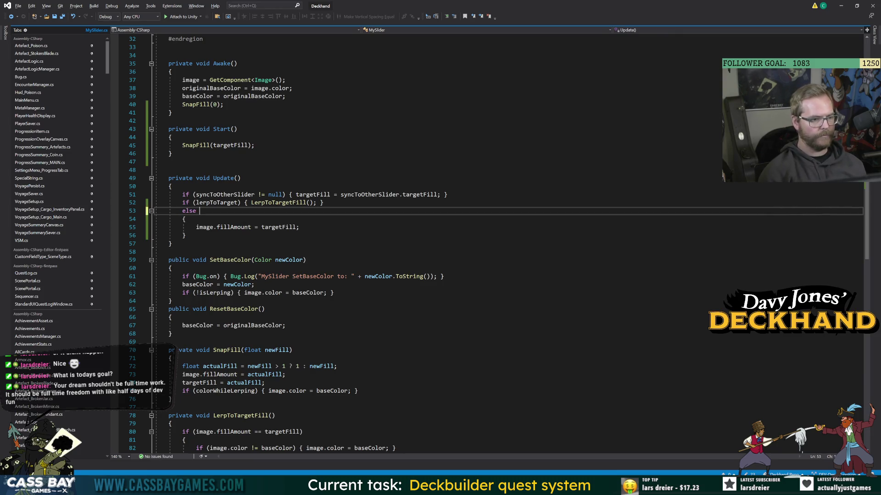
{"action": "left_click", "coordinate": [171, 268]}
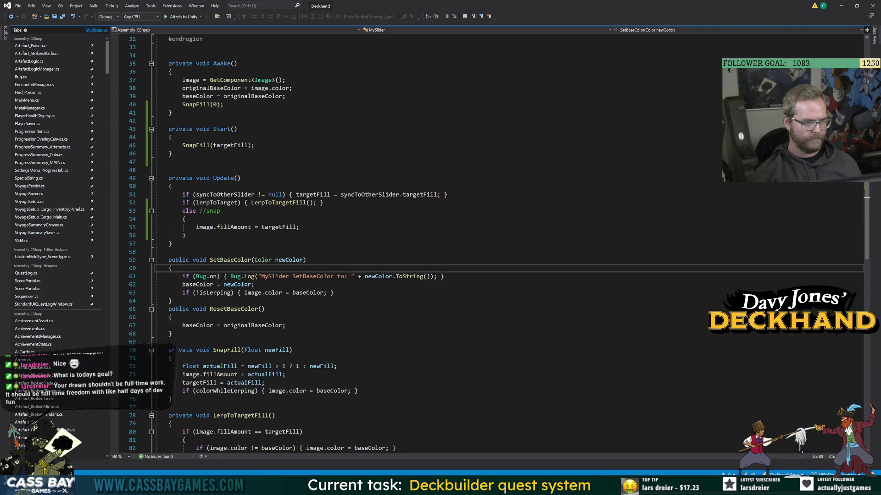
{"action": "left_click", "coordinate": [216, 202]}
{"action": "scroll", "coordinate": [216, 202], "scroll_direction": "up", "scroll_amount": 7}
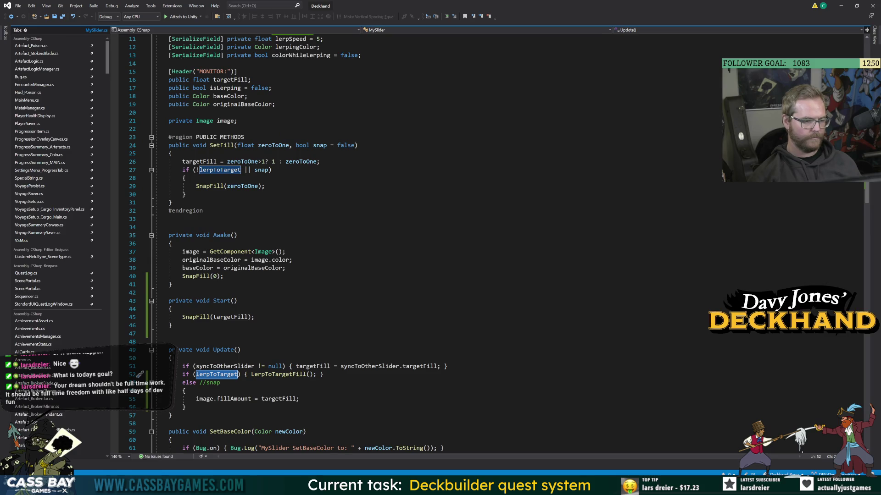
{"action": "left_click", "coordinate": [140, 309]}
{"action": "key", "text": "alt+Tab"}
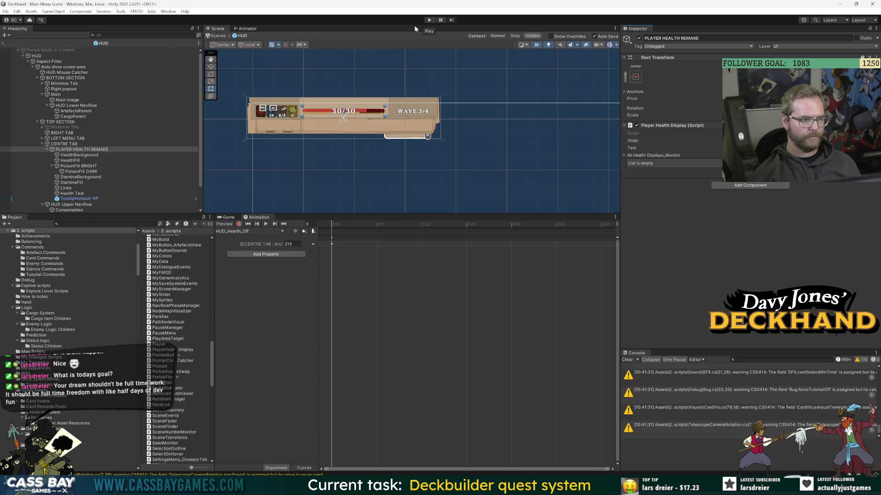
Check the PoisonFill BRIGHT slider, enter Play mode and add test poison via _GAME MANAGER DDOL.
{"action": "left_click", "coordinate": [81, 167]}
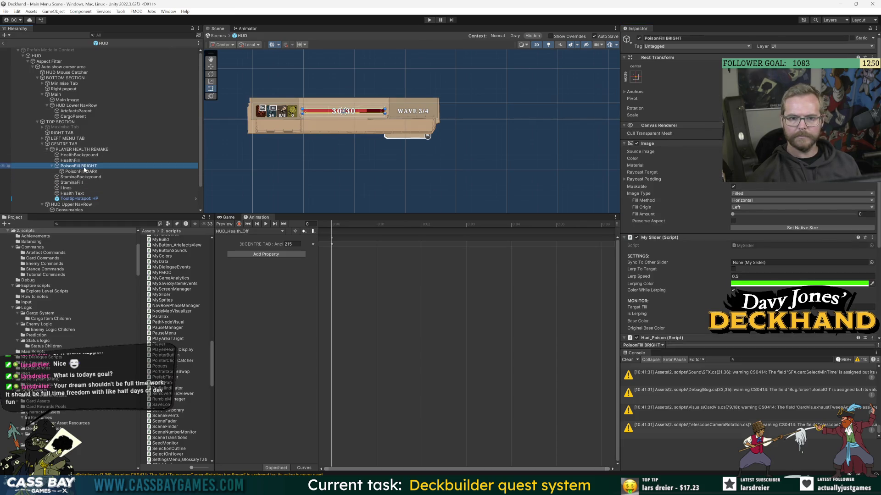
{"action": "left_click", "coordinate": [429, 20]}
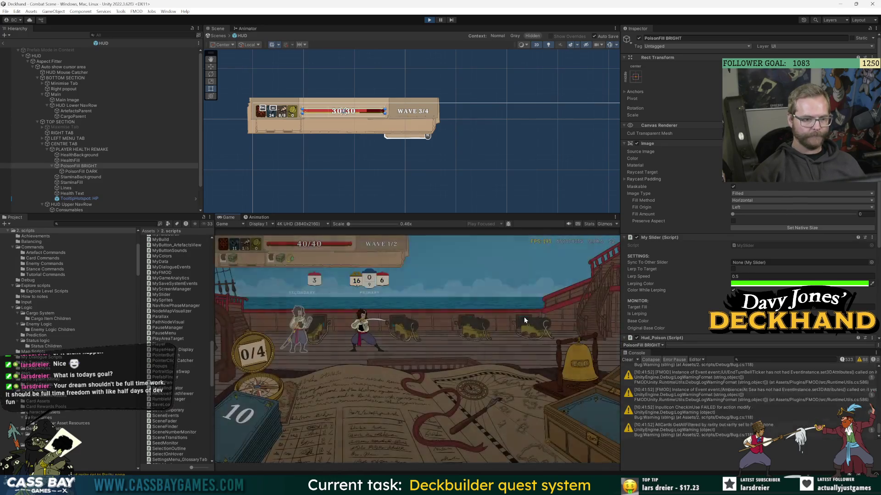
{"action": "left_click", "coordinate": [3, 43]}
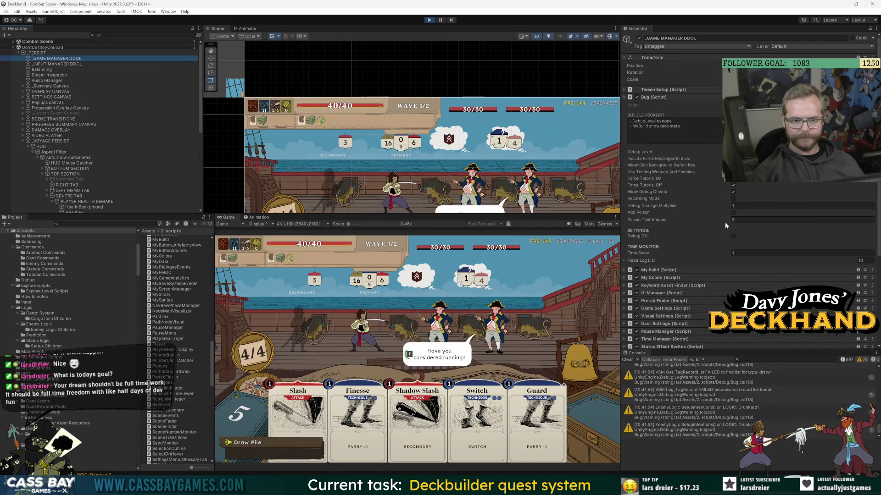
{"action": "left_click", "coordinate": [733, 213]}
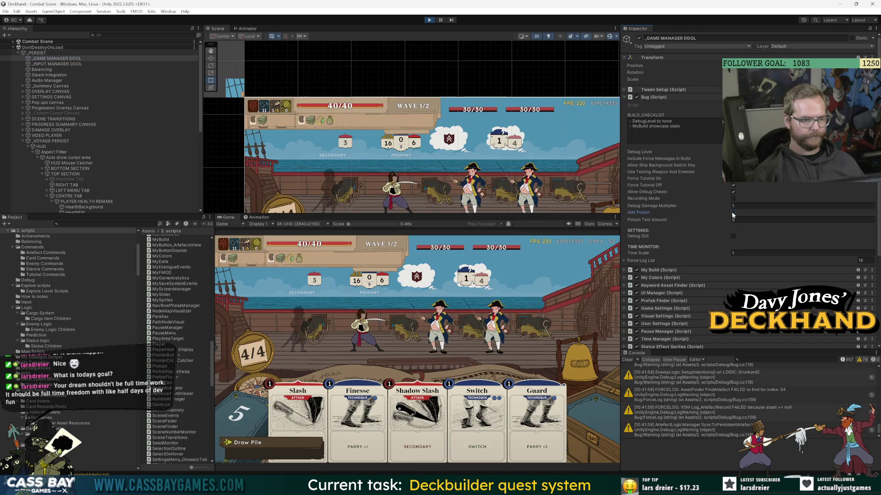
{"action": "left_click", "coordinate": [732, 213]}
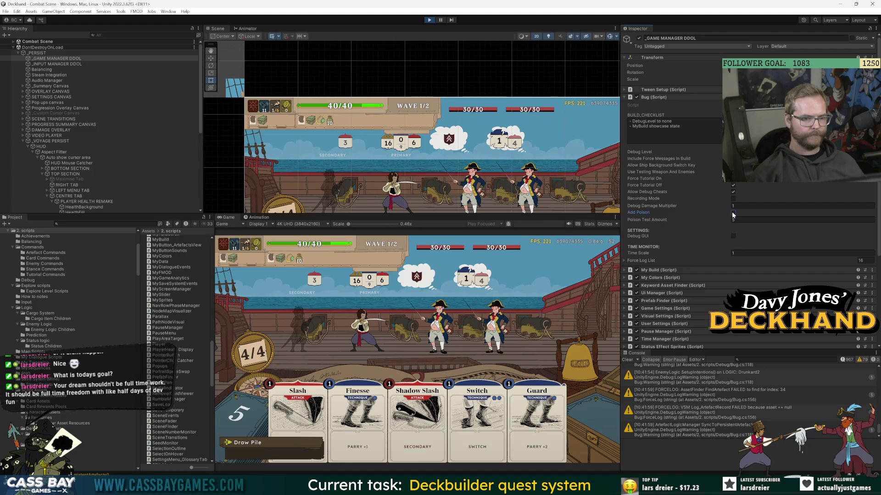
End two player turns to watch the poison tick, then stop Play mode.
{"action": "left_click", "coordinate": [566, 374]}
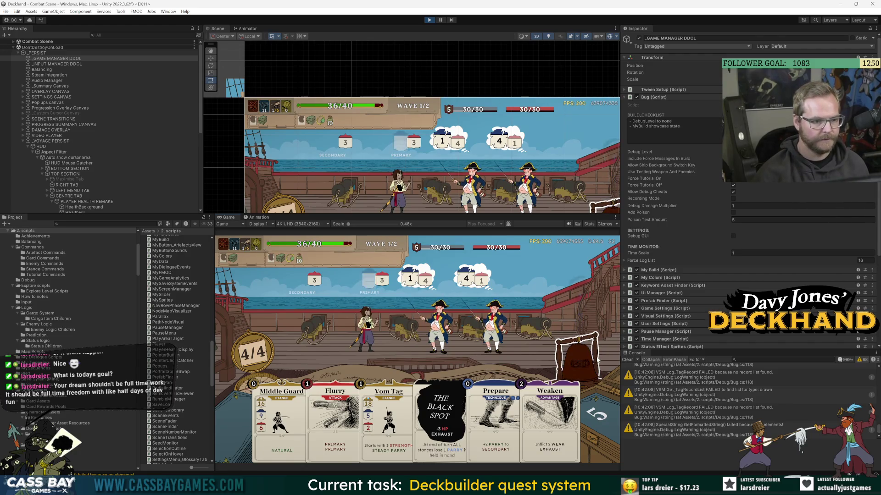
{"action": "left_click", "coordinate": [570, 362]}
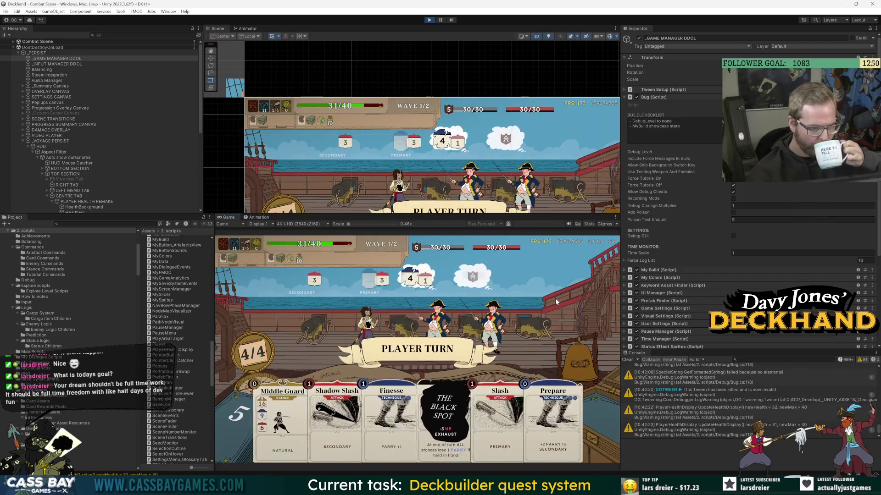
{"action": "left_click", "coordinate": [431, 21]}
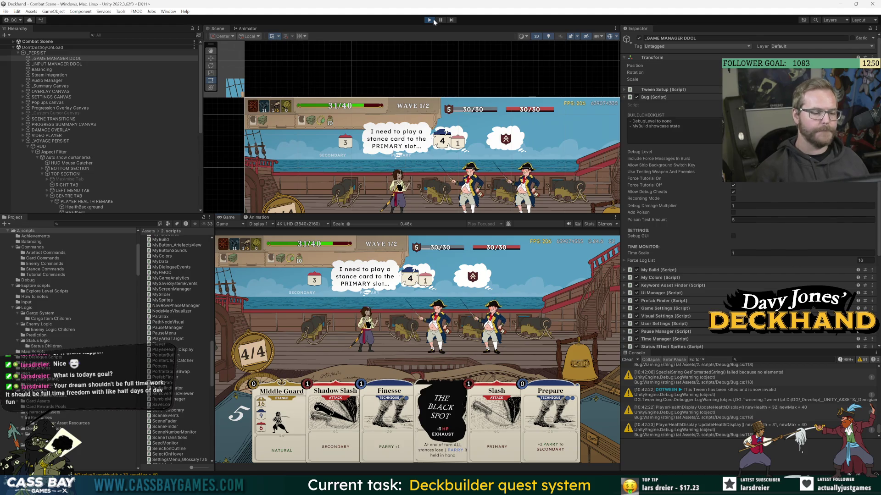
{"action": "key", "text": "alt+Tab"}
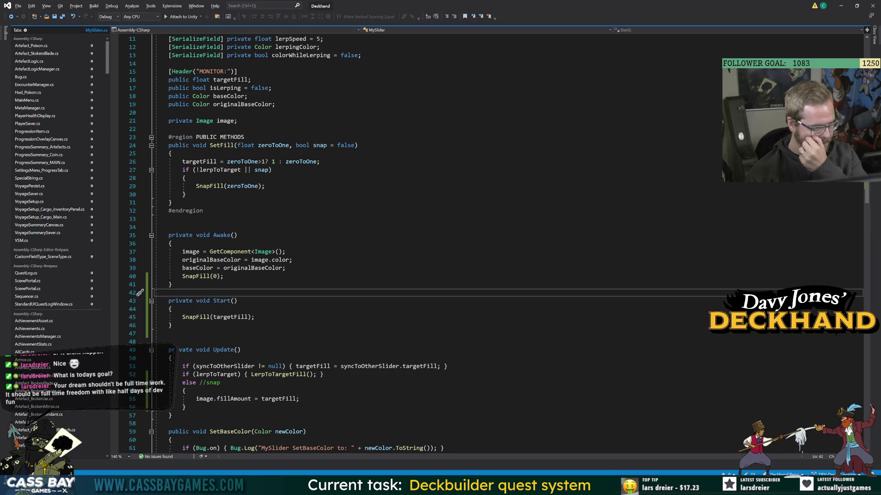
Go from Bug.cs's poison test code to the ChangePoison definition.
{"action": "left_click", "coordinate": [223, 276]}
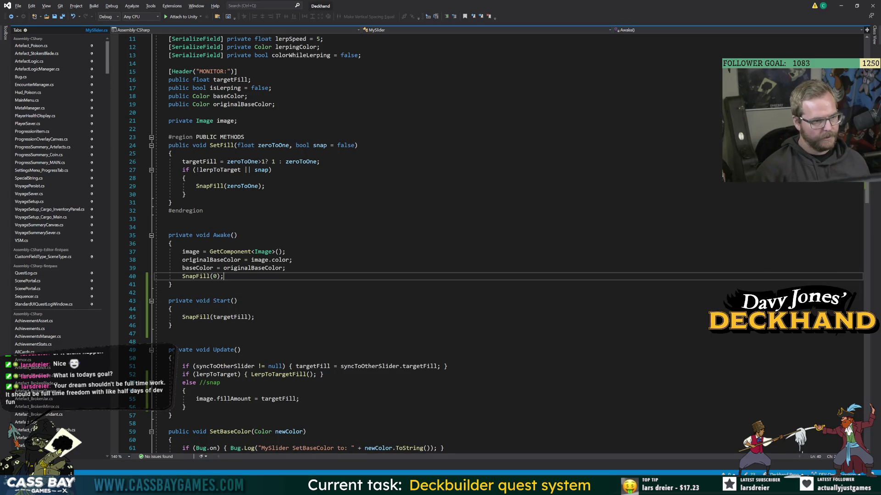
{"action": "left_click", "coordinate": [28, 93]}
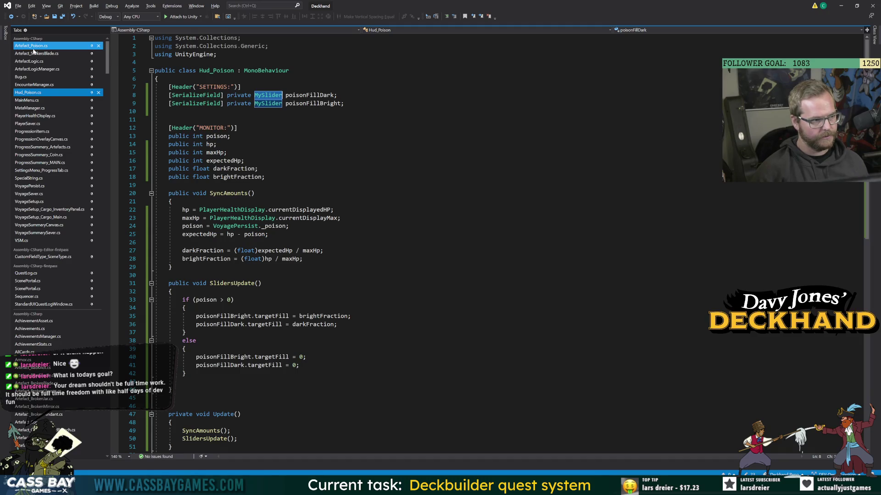
{"action": "left_click", "coordinate": [38, 77]}
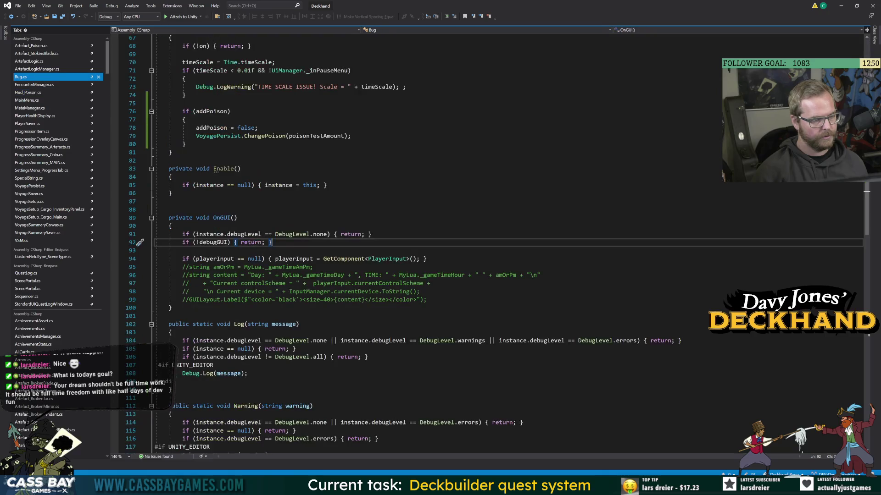
{"action": "left_click", "coordinate": [168, 202]}
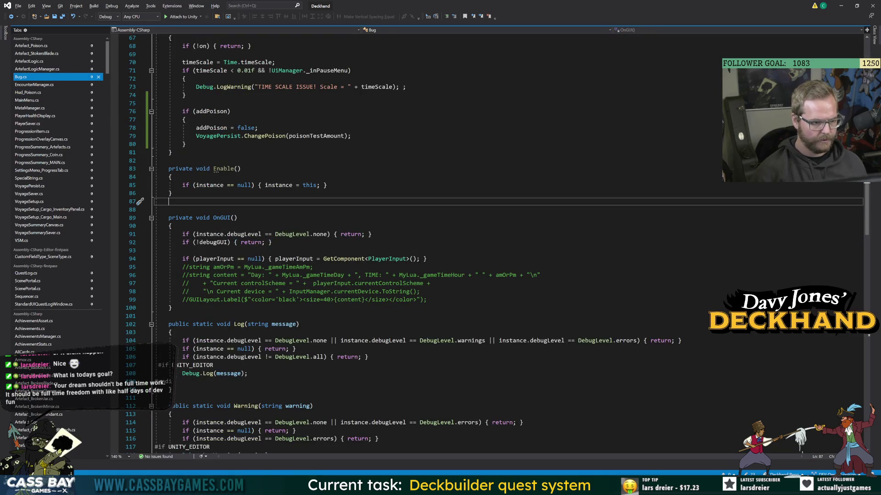
{"action": "double_click", "coordinate": [264, 135]}
{"action": "key", "text": "F12"}
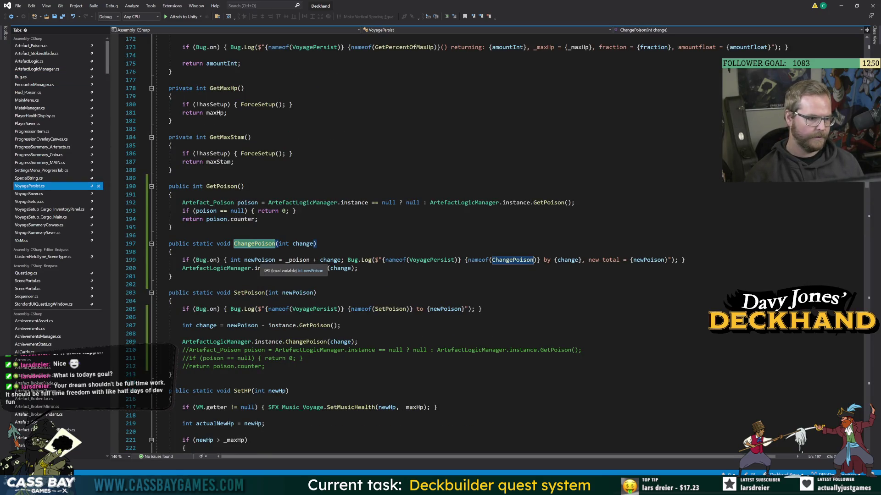
Follow newPoison, _poison and GetPoison to their definitions in VoyagePersist.cs, then navigate back.
{"action": "left_click", "coordinate": [259, 260]}
{"action": "left_click", "coordinate": [298, 260]}
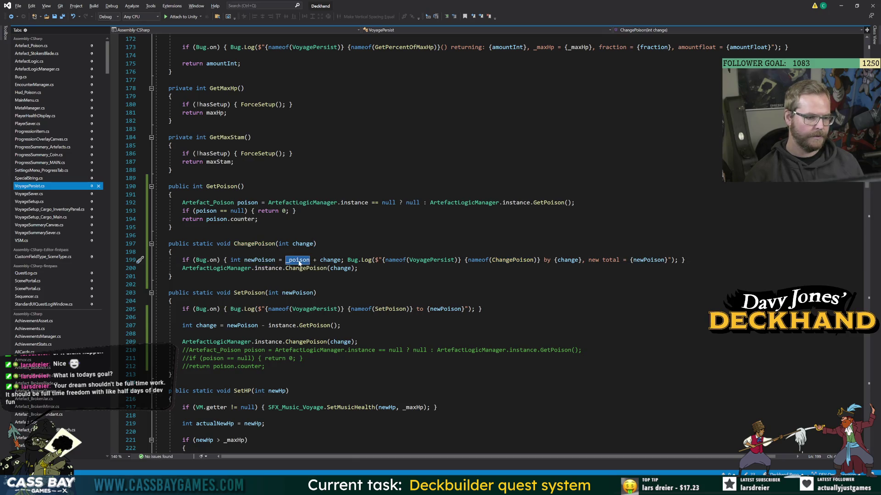
{"action": "key", "text": "F12"}
{"action": "left_click", "coordinate": [335, 244]}
{"action": "key", "text": "F12"}
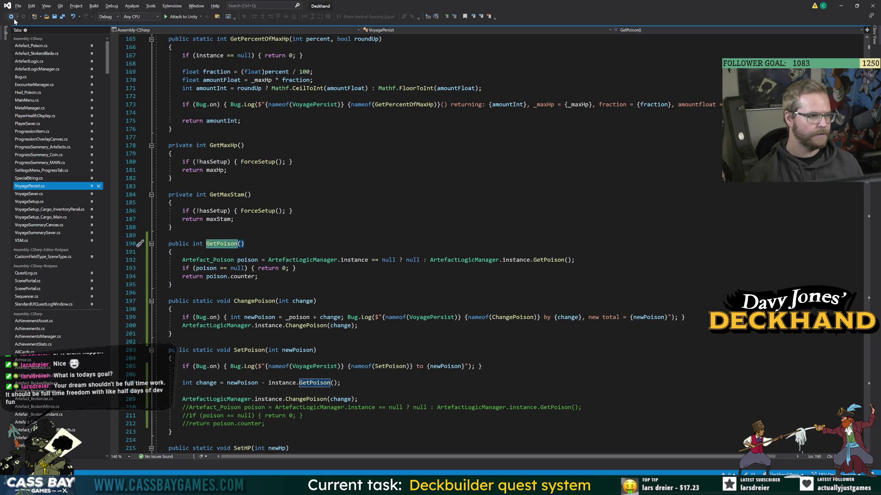
{"action": "key", "text": "ctrl+minus"}
Follow ChangePoison into the artefact logic and inspect AddToArtefacts' counter parameter at its definition.
{"action": "left_click", "coordinate": [306, 252]}
{"action": "key", "text": "F12"}
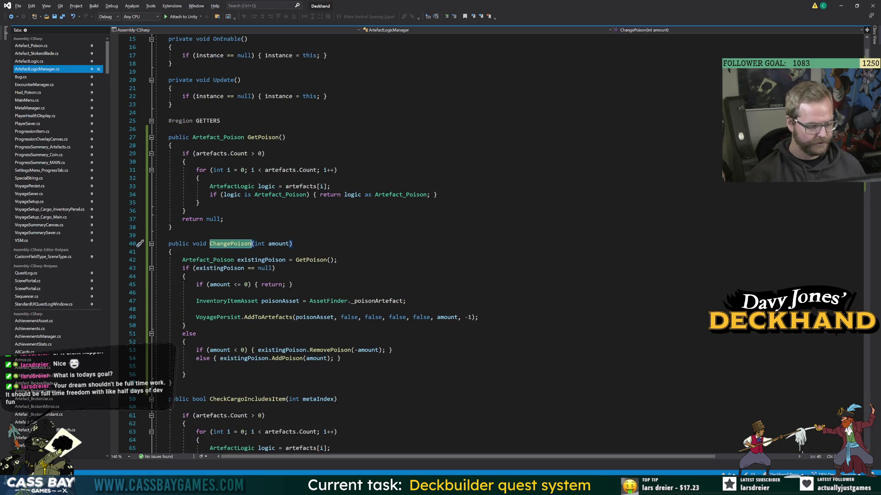
{"action": "left_click", "coordinate": [229, 269]}
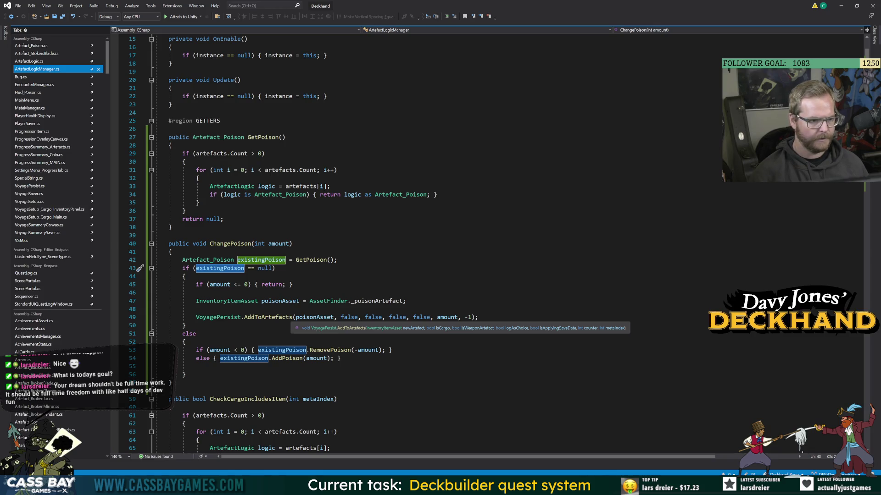
{"action": "left_click", "coordinate": [479, 317]}
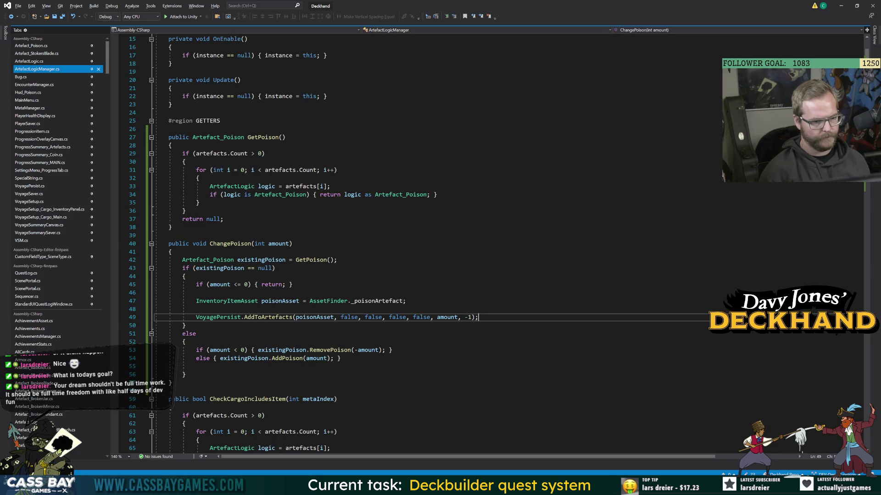
{"action": "key", "text": "Return"}
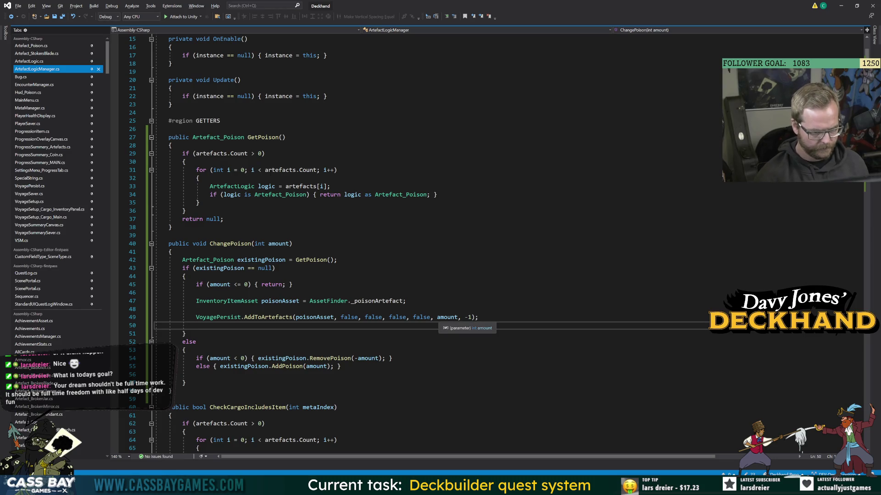
{"action": "key", "text": "BackSpace"}
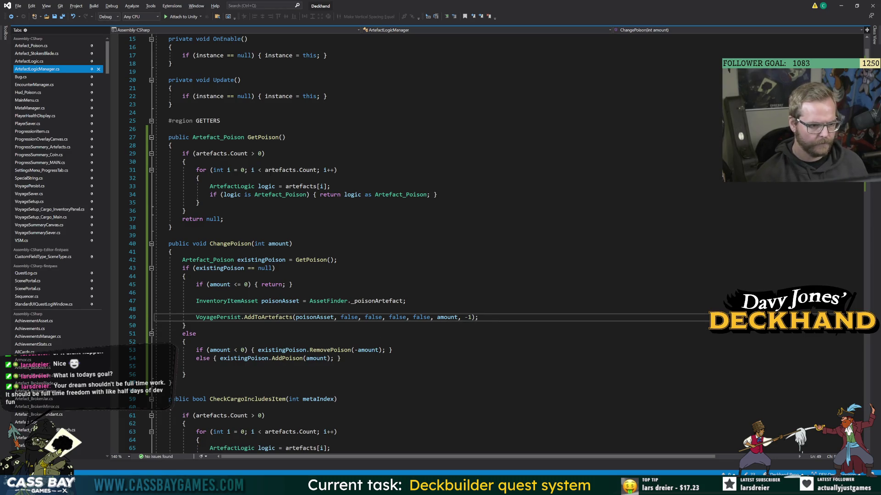
{"action": "left_click", "coordinate": [291, 317]}
{"action": "key", "text": "F12"}
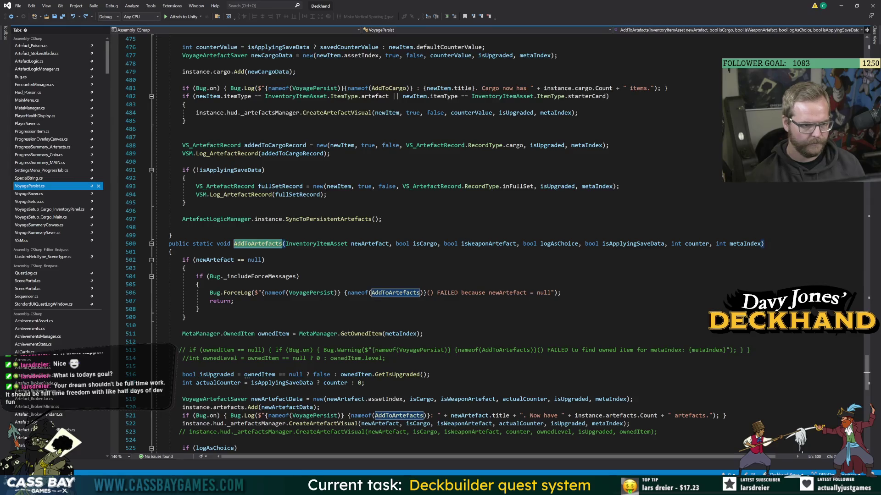
{"action": "left_click", "coordinate": [696, 243]}
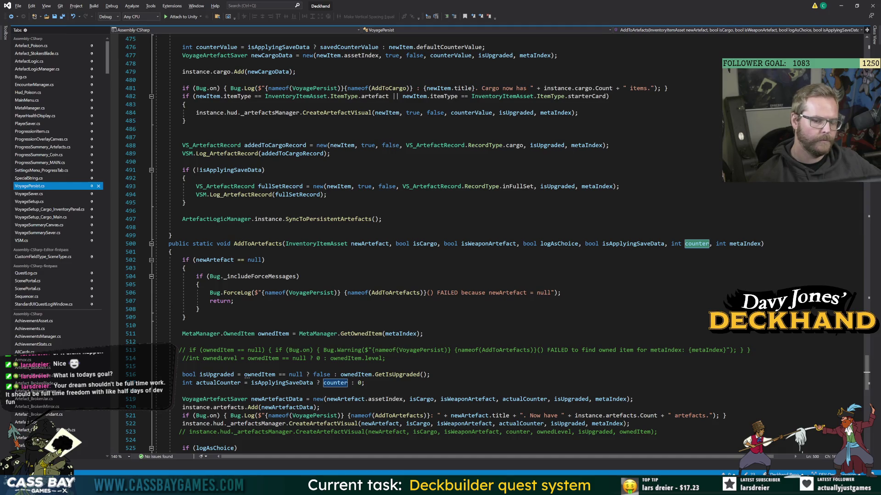
Rename the isApplyingSaveData parameter to applyCounterAmount and check its use on line 517.
{"action": "double_click", "coordinate": [638, 244]}
{"action": "key", "text": "ctrl+r"}
{"action": "key", "text": "ctrl+r"}
{"action": "type", "text": "applyCounter"}
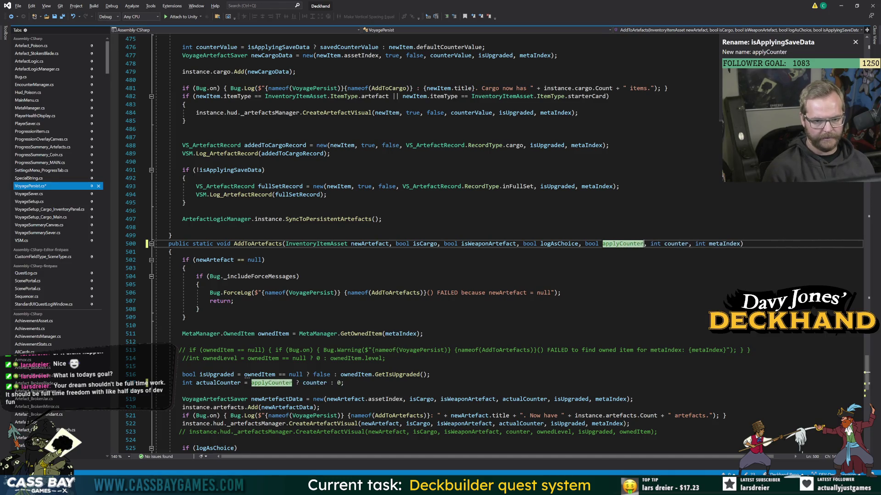
{"action": "type", "text": "Amount"}
{"action": "key", "text": "Return"}
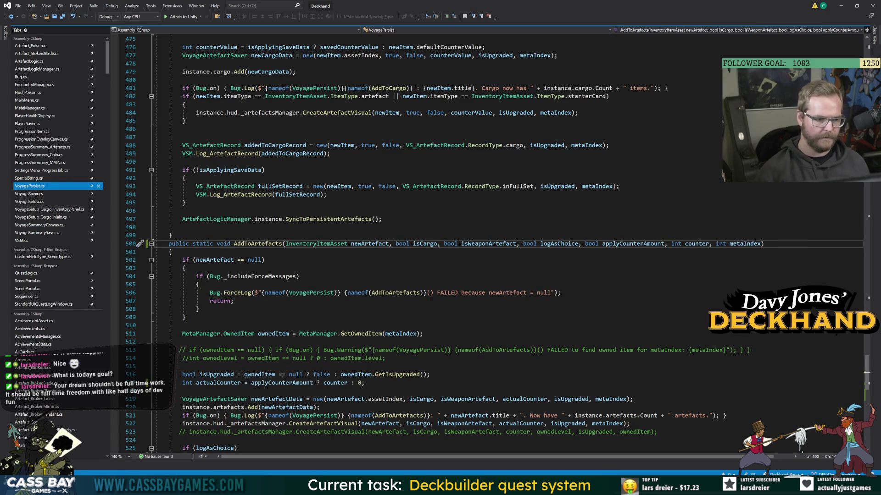
{"action": "left_click", "coordinate": [290, 383]}
{"action": "left_click", "coordinate": [640, 246]}
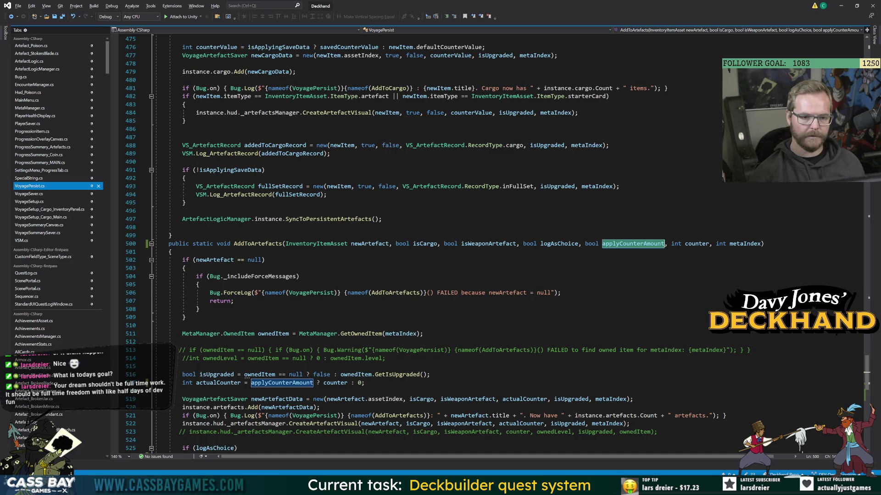
{"action": "left_click", "coordinate": [200, 309]}
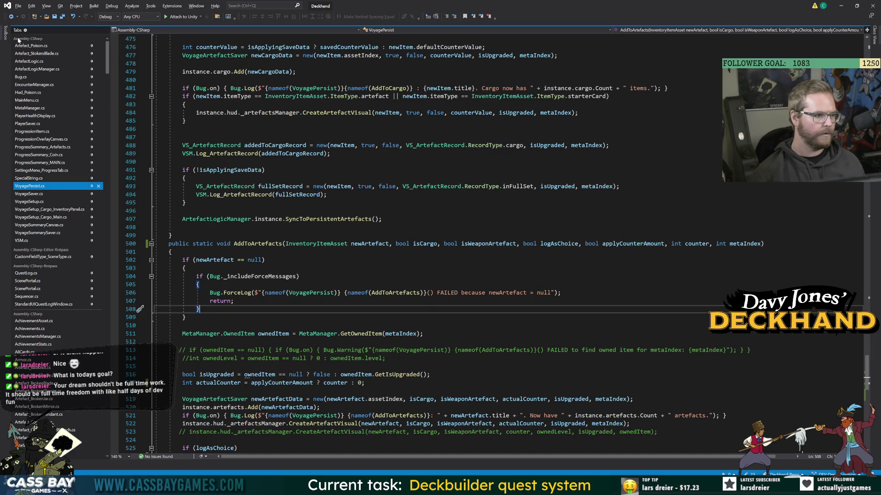
Change the last false on line 49's AddToArtefacts call to true, verifying the parameter order.
{"action": "left_click", "coordinate": [10, 17]}
{"action": "left_click", "coordinate": [10, 17]}
{"action": "left_click", "coordinate": [11, 17]}
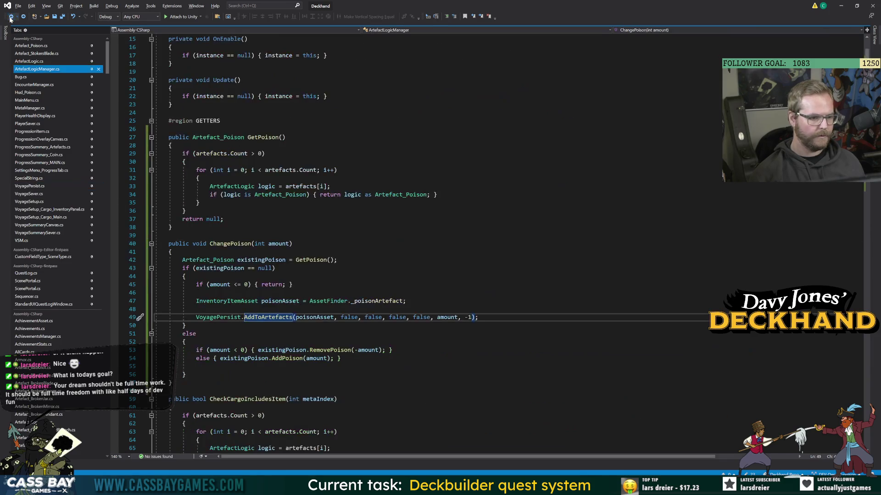
{"action": "double_click", "coordinate": [418, 318]}
{"action": "type", "text": "true"}
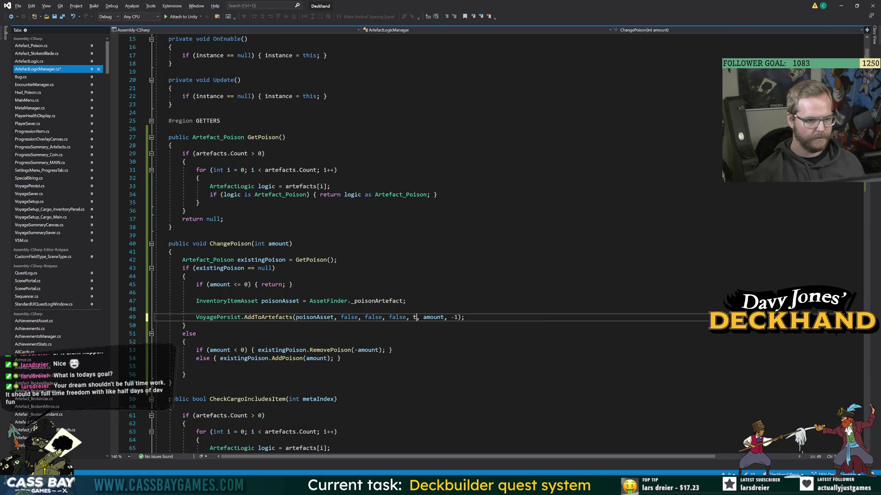
{"action": "key", "text": "Up"}
{"action": "key", "text": "Up"}
{"action": "key", "text": "Up"}
{"action": "left_click", "coordinate": [270, 318]}
{"action": "key", "text": "F12"}
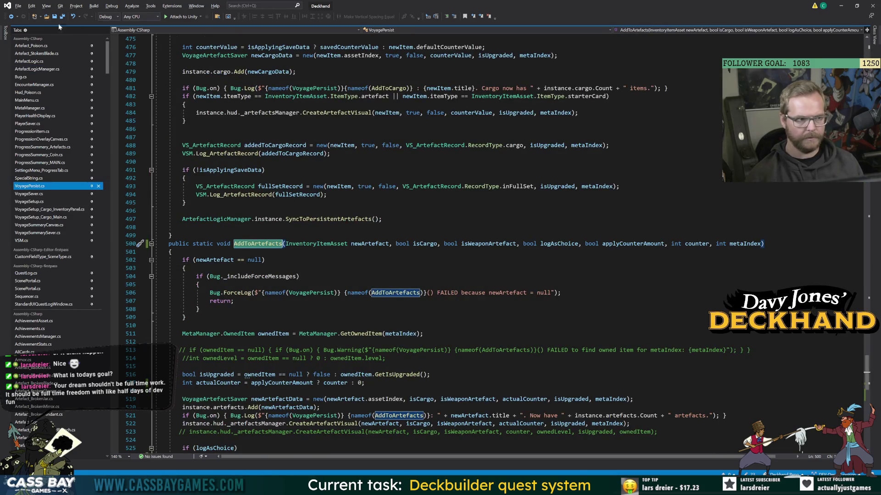
{"action": "left_click", "coordinate": [10, 17]}
{"action": "left_click", "coordinate": [11, 17]}
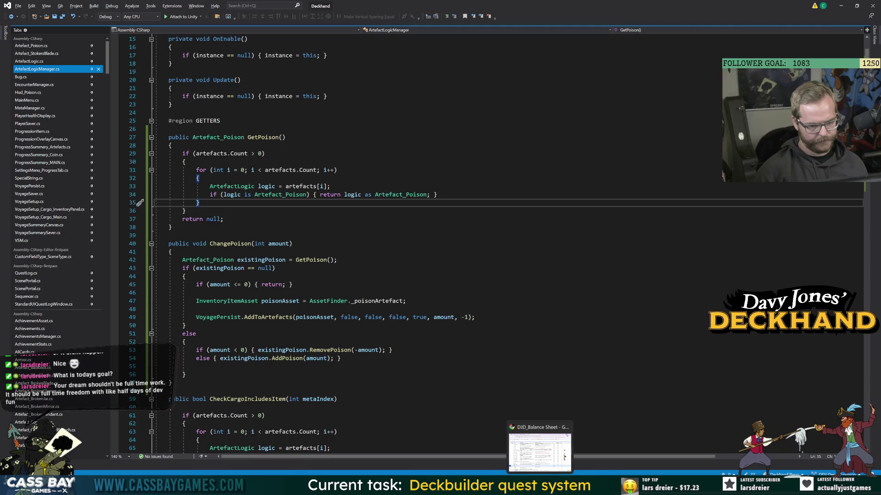
{"action": "left_click", "coordinate": [540, 448]}
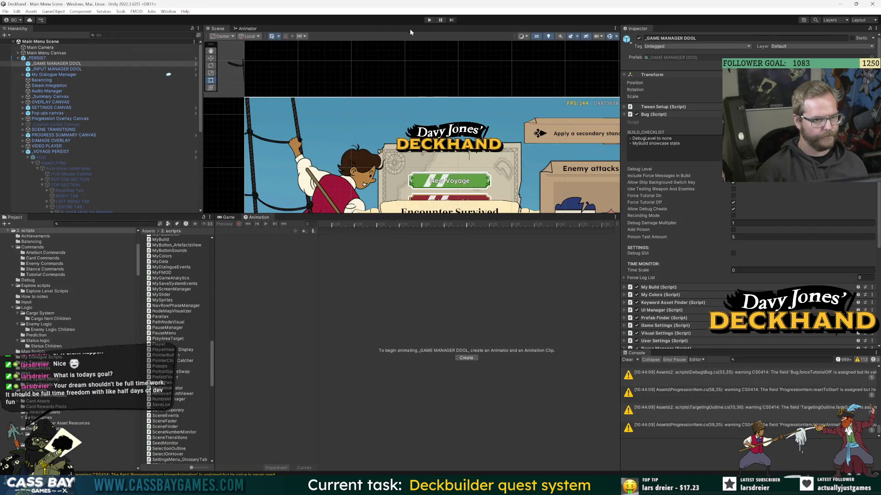
Enter Play mode, click Continue Voyage into combat, and click Add Poison in the Bug inspector.
{"action": "left_click", "coordinate": [426, 21]}
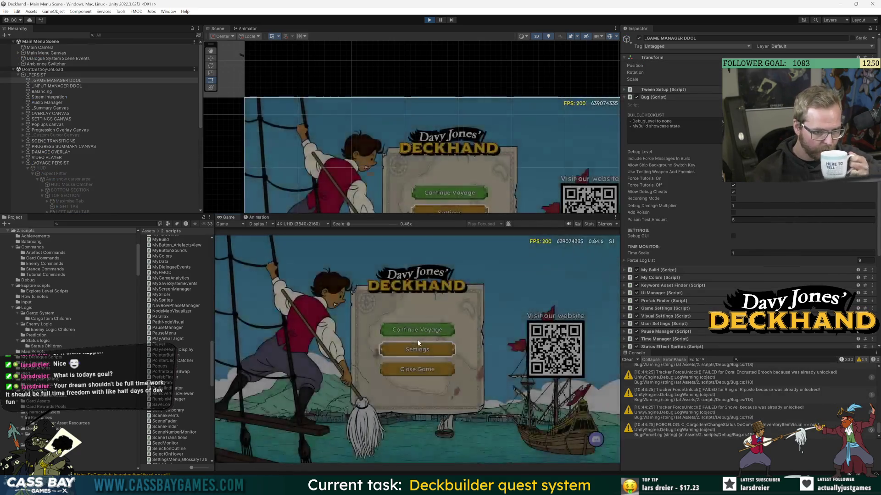
{"action": "left_click", "coordinate": [433, 329]}
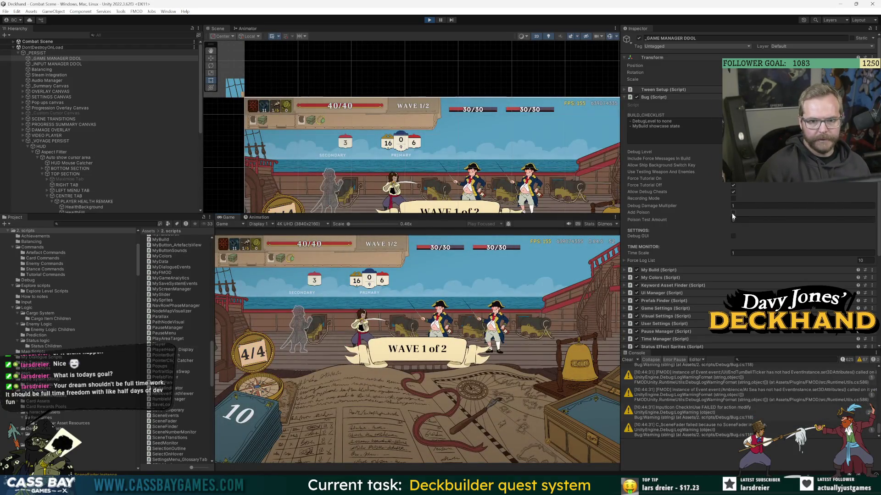
{"action": "left_click", "coordinate": [732, 214]}
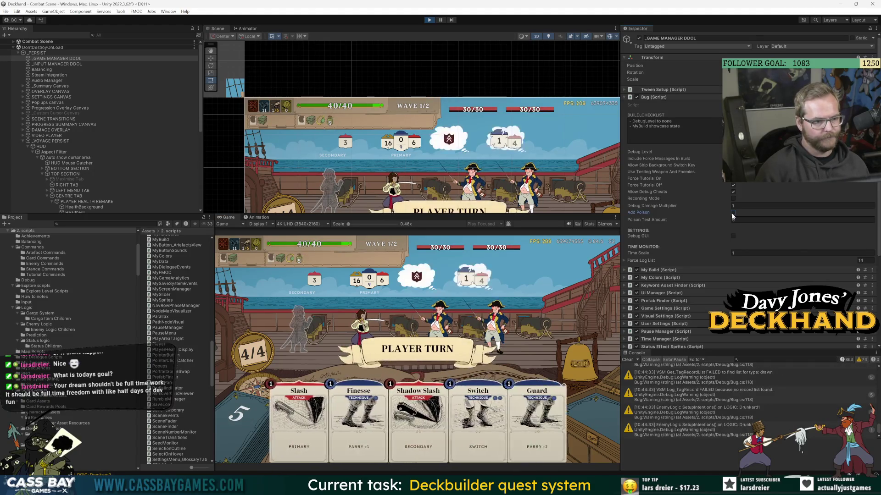
Stack poison on the player's health bar with repeated Add Poison presses.
{"action": "left_click", "coordinate": [733, 213]}
{"action": "left_click", "coordinate": [732, 214]}
{"action": "left_click", "coordinate": [732, 214]}
{"action": "left_click", "coordinate": [733, 214]}
{"action": "left_click", "coordinate": [733, 214]}
{"action": "left_click", "coordinate": [733, 214]}
{"action": "left_click", "coordinate": [733, 214]}
{"action": "left_click", "coordinate": [733, 214]}
{"action": "left_click", "coordinate": [732, 214]}
{"action": "left_click", "coordinate": [733, 214]}
{"action": "left_click", "coordinate": [733, 214]}
{"action": "left_click", "coordinate": [732, 214]}
{"action": "left_click", "coordinate": [733, 214]}
{"action": "left_click", "coordinate": [732, 214]}
{"action": "left_click", "coordinate": [733, 214]}
{"action": "left_click", "coordinate": [732, 214]}
{"action": "left_click", "coordinate": [733, 214]}
{"action": "left_click", "coordinate": [732, 214]}
{"action": "left_click", "coordinate": [732, 214]}
{"action": "left_click", "coordinate": [733, 213]}
{"action": "left_click", "coordinate": [732, 214]}
Set Poison Test Amount to 500 and add three large doses of poison.
{"action": "left_click", "coordinate": [734, 220]}
{"action": "type", "text": "500"}
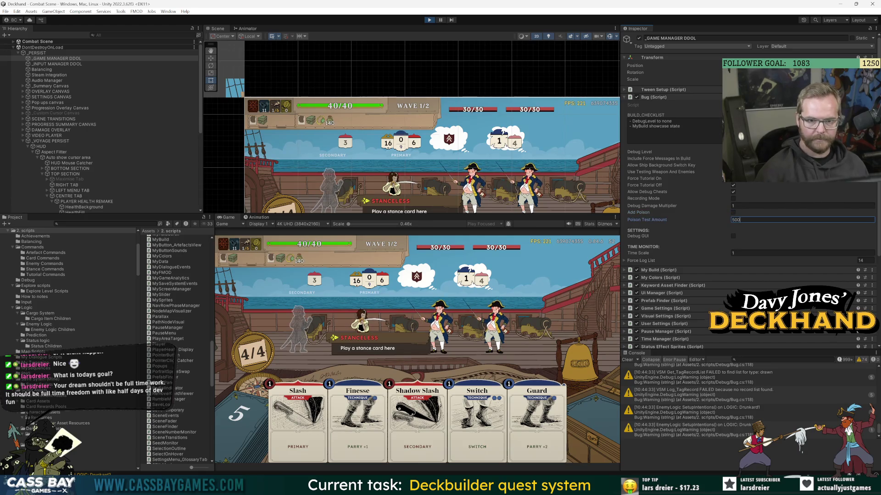
{"action": "left_click", "coordinate": [733, 213]}
{"action": "left_click", "coordinate": [733, 213]}
{"action": "left_click", "coordinate": [733, 213]}
{"action": "left_click", "coordinate": [733, 213]}
{"action": "left_click", "coordinate": [733, 214]}
{"action": "left_click", "coordinate": [733, 213]}
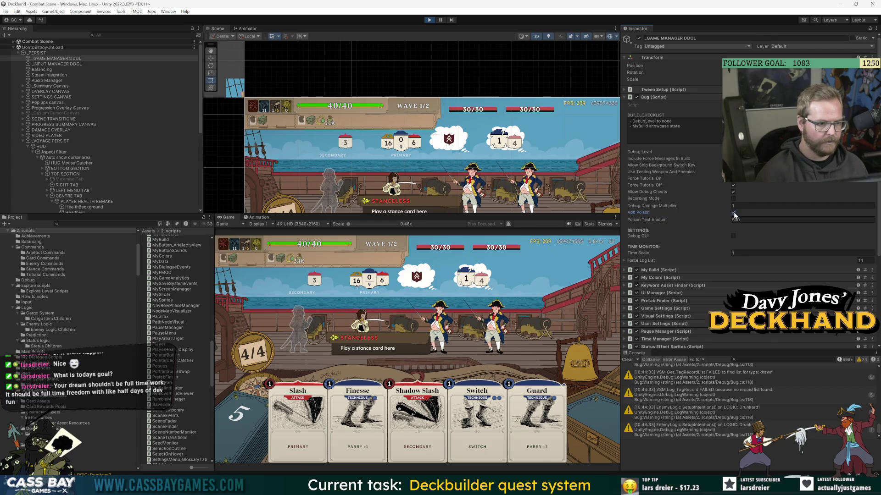
Set Poison Test Amount to -500 and remove poison until the badge clears.
{"action": "left_click", "coordinate": [769, 220]}
{"action": "type", "text": "-500"}
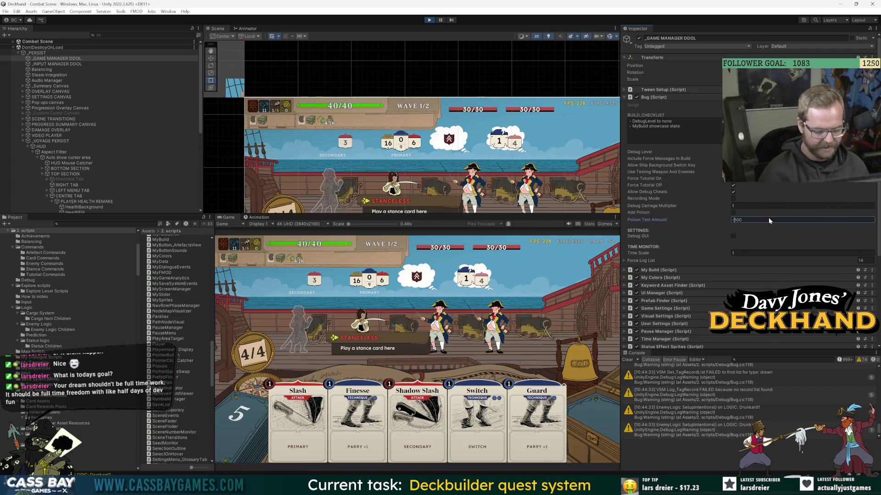
{"action": "left_click", "coordinate": [733, 213]}
{"action": "left_click", "coordinate": [733, 214]}
{"action": "left_click", "coordinate": [733, 214]}
{"action": "left_click", "coordinate": [733, 214]}
{"action": "left_click", "coordinate": [733, 213]}
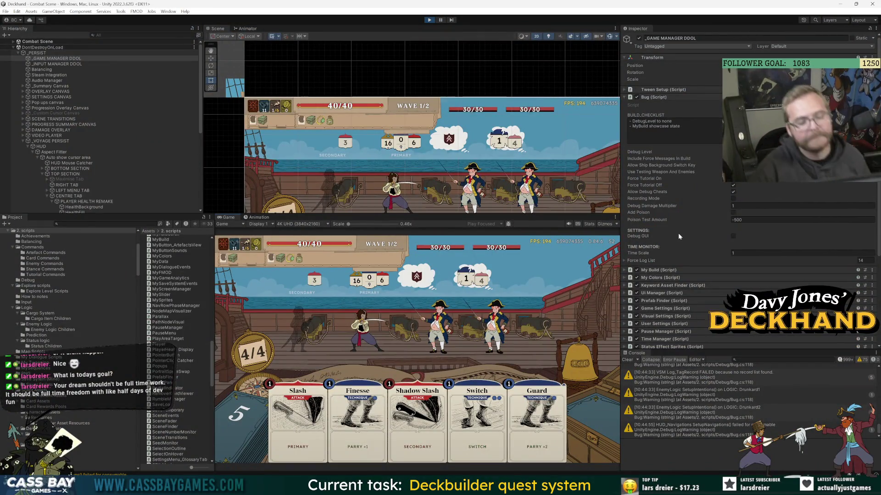
Review GetPoison in ArtefactLogicManager.cs, then return to the running combat scene.
{"action": "key", "text": "alt+Tab"}
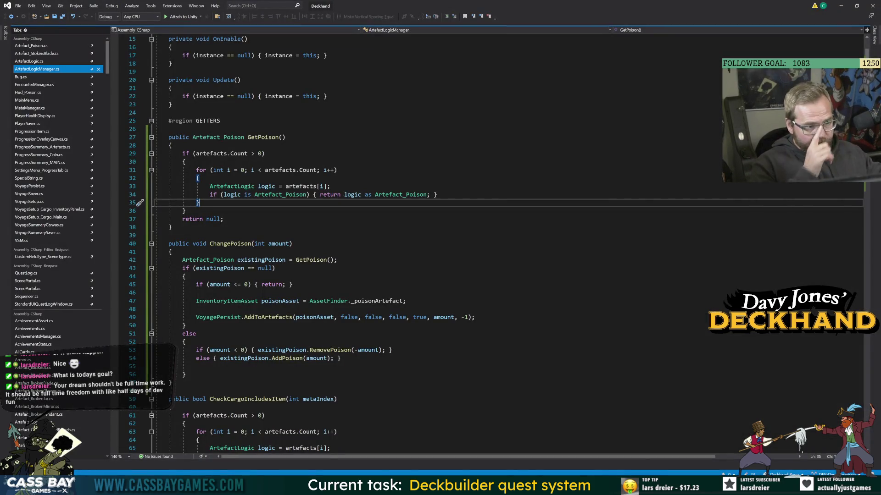
{"action": "key", "text": "alt+Tab"}
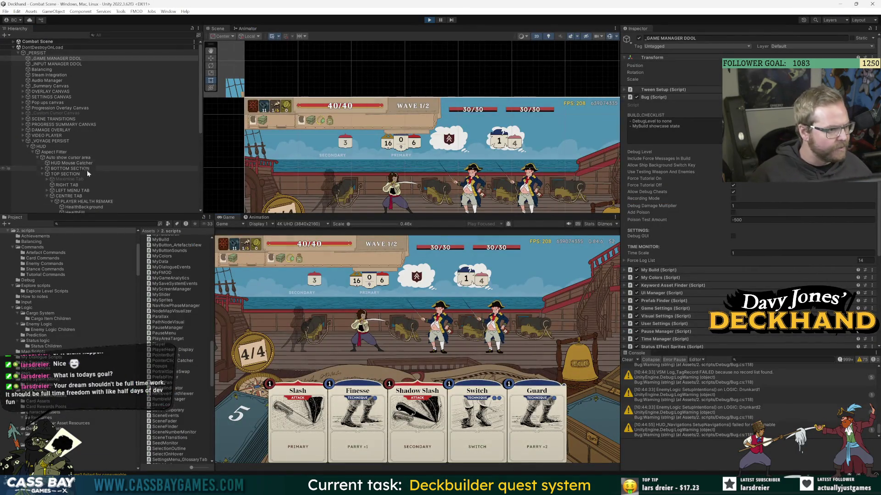
Expand BOTTOM SECTION > Main > HUD Lower NavRow and inspect ArtefactsParent's layout settings.
{"action": "scroll", "coordinate": [94, 199], "scroll_direction": "down", "scroll_amount": 5}
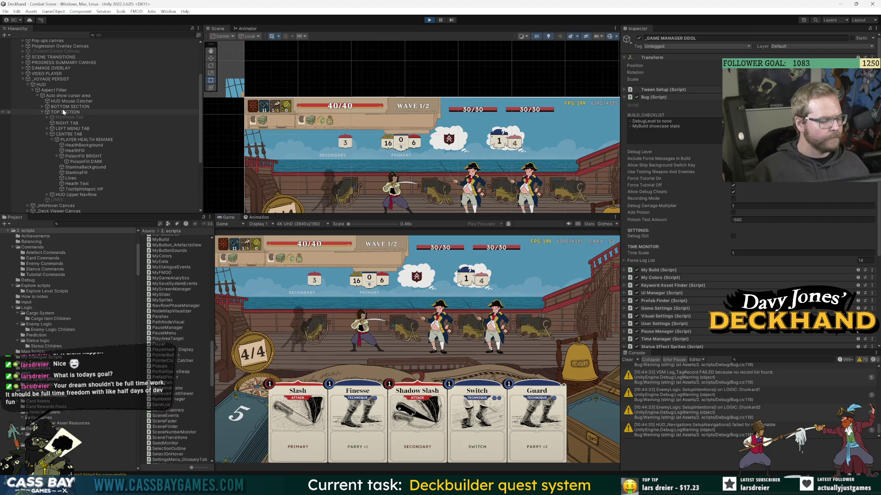
{"action": "left_click", "coordinate": [43, 106]}
{"action": "left_click", "coordinate": [46, 123]}
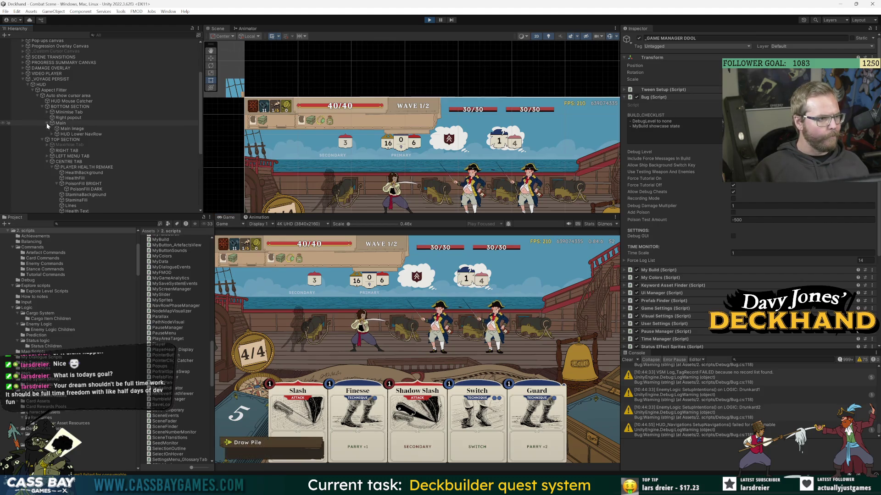
{"action": "left_click", "coordinate": [51, 134]}
{"action": "left_click", "coordinate": [57, 139]}
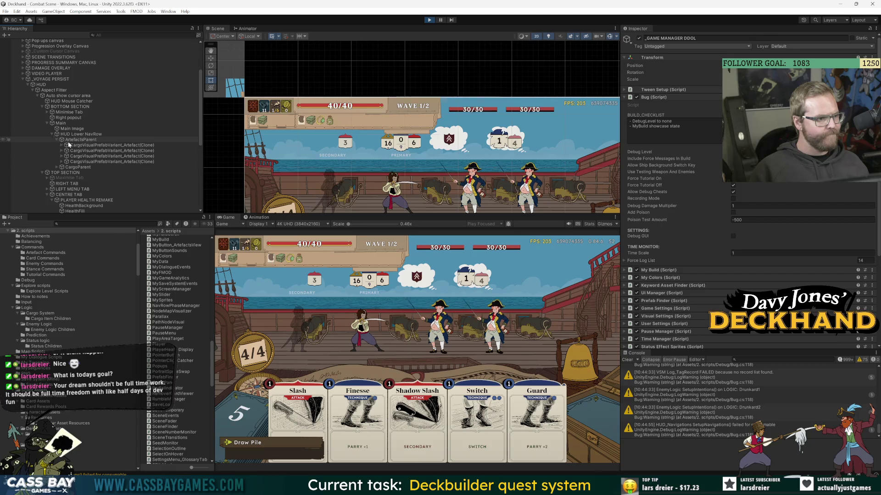
{"action": "left_click", "coordinate": [78, 139]}
{"action": "scroll", "coordinate": [88, 128], "scroll_direction": "down", "scroll_amount": 6}
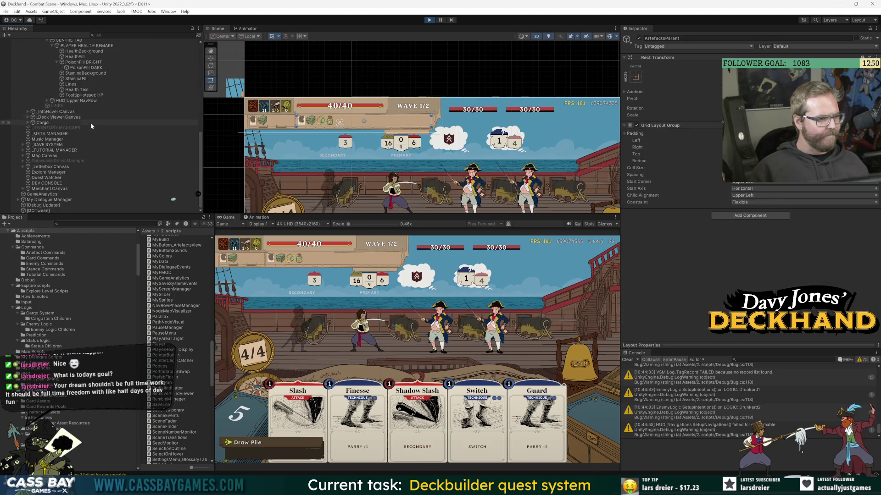
{"action": "scroll", "coordinate": [94, 149], "scroll_direction": "up", "scroll_amount": 6}
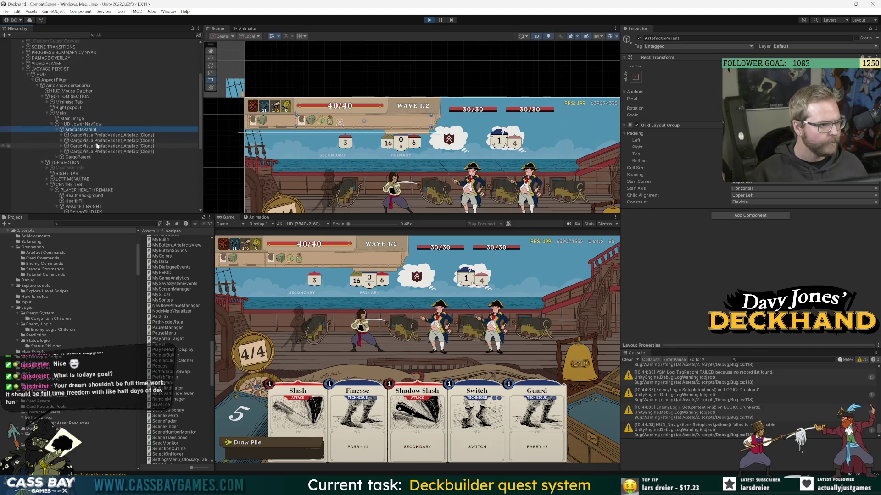
{"action": "scroll", "coordinate": [64, 96], "scroll_direction": "up", "scroll_amount": 2}
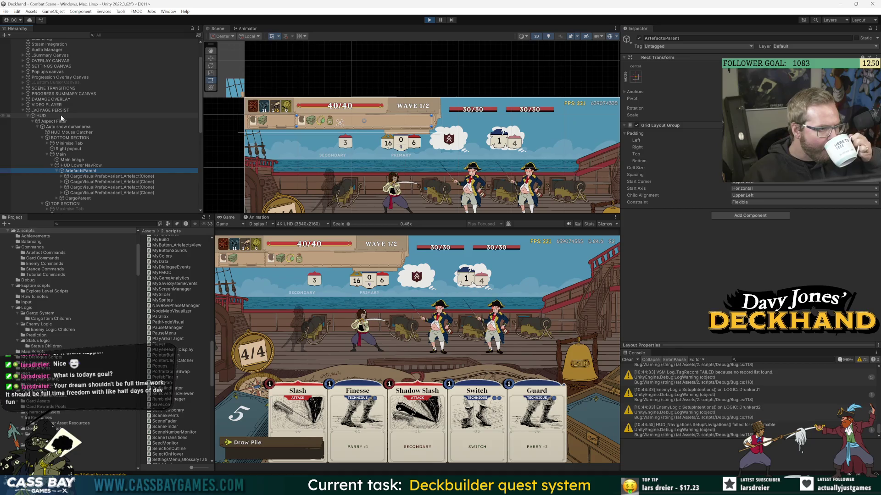
{"action": "scroll", "coordinate": [118, 185], "scroll_direction": "down", "scroll_amount": 8}
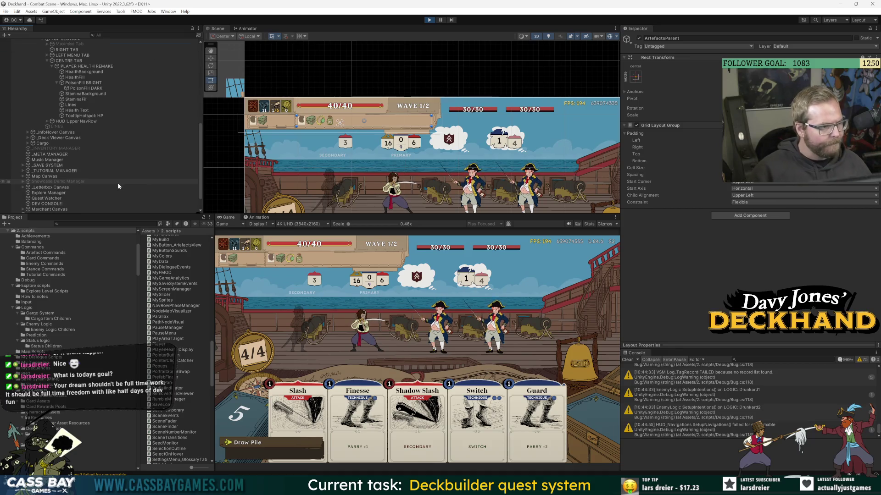
{"action": "scroll", "coordinate": [116, 177], "scroll_direction": "down", "scroll_amount": 1}
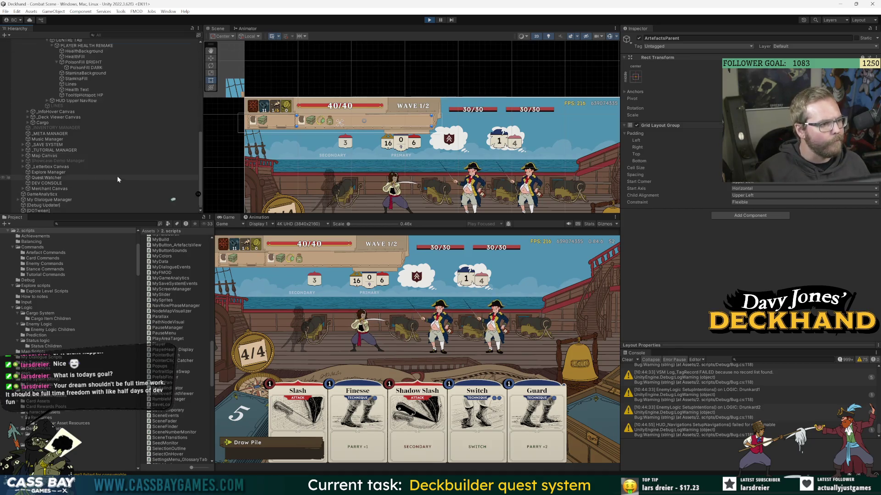
{"action": "scroll", "coordinate": [115, 177], "scroll_direction": "up", "scroll_amount": 5}
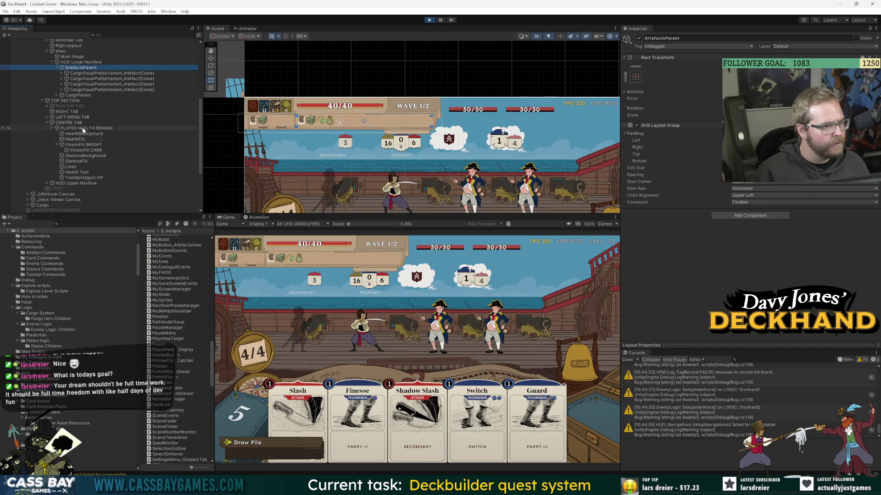
{"action": "scroll", "coordinate": [90, 174], "scroll_direction": "up", "scroll_amount": 8}
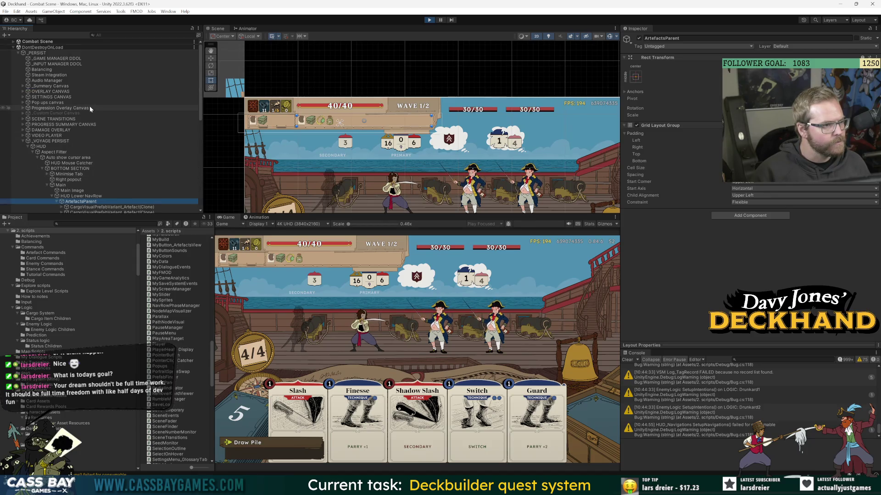
Inspect the scripts on _VOYAGE PERSIST, then return to the artefact logic code.
{"action": "left_click", "coordinate": [56, 141]}
{"action": "scroll", "coordinate": [59, 137], "scroll_direction": "down", "scroll_amount": 7}
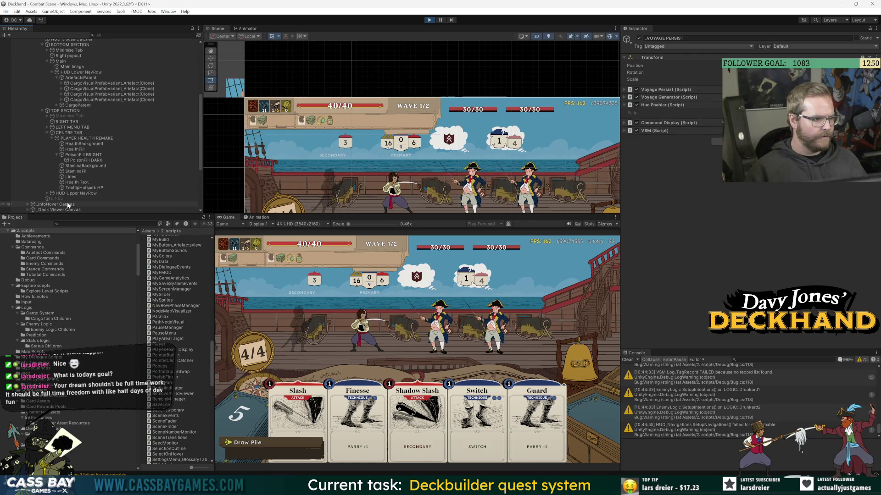
{"action": "key", "text": "alt+Tab"}
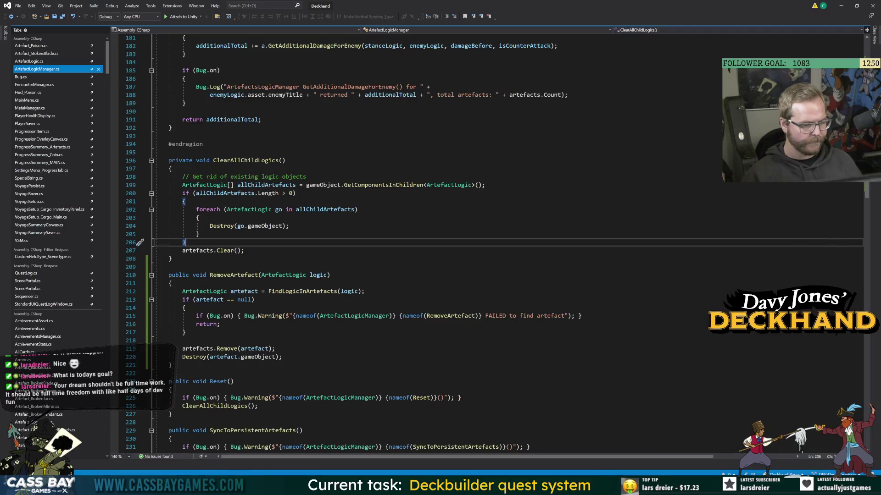
Open a blank line above the Destroy call in RemoveArtefact.
{"action": "left_click", "coordinate": [282, 356]}
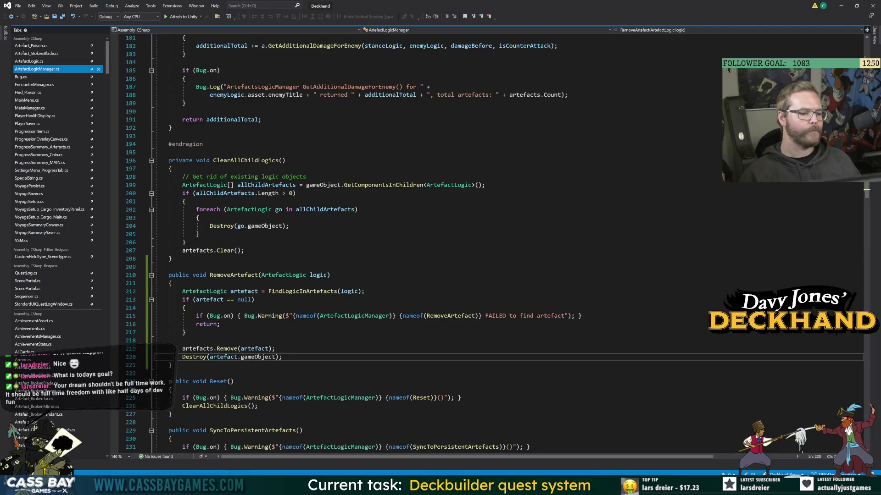
{"action": "key", "text": "Home"}
{"action": "key", "text": "Return"}
{"action": "key", "text": "Return"}
{"action": "key", "text": "Return"}
{"action": "key", "text": "Up"}
{"action": "key", "text": "Up"}
{"action": "key", "text": "Up"}
Write VoyagePersist._hud._artefactsManager. and jump to _artefactsManager's definition with F12.
{"action": "type", "text": "Arteafac"}
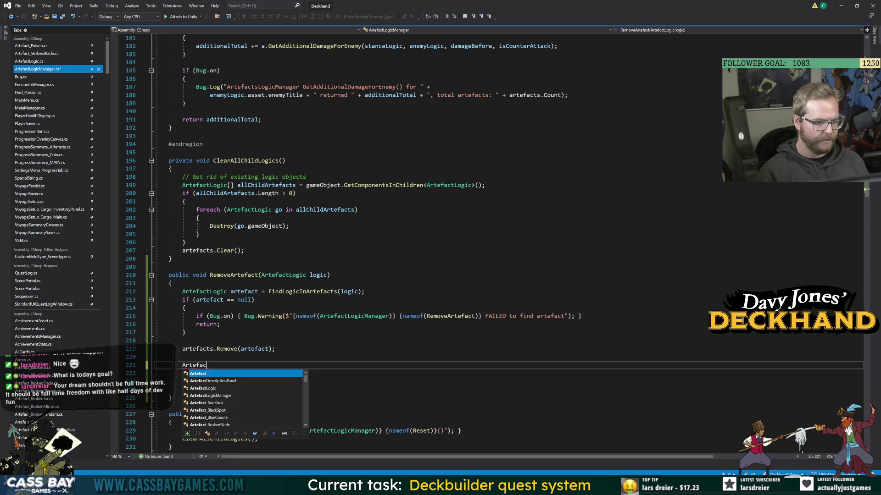
{"action": "key", "text": "BackSpace"}
{"action": "type", "text": "fac"}
{"action": "key", "text": "BackSpace"}
{"action": "key", "text": "BackSpace"}
{"action": "key", "text": "BackSpace"}
{"action": "type", "text": "Hud.ar"}
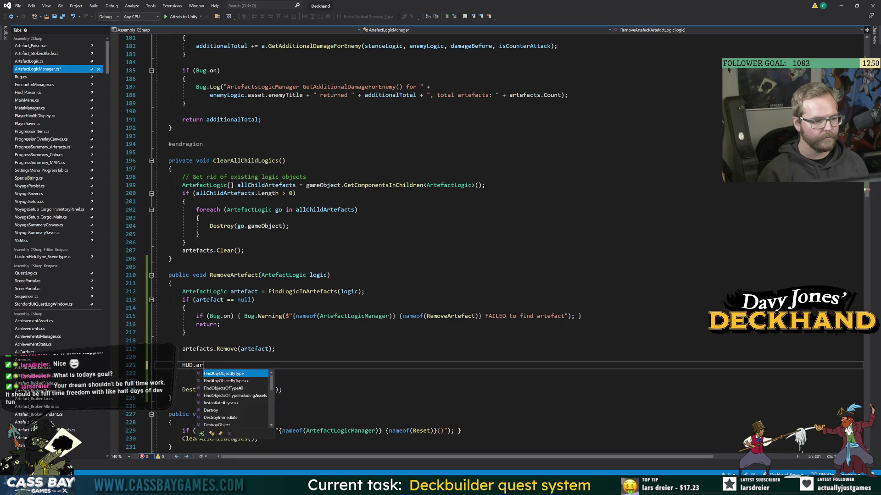
{"action": "key", "text": "BackSpace"}
{"action": "key", "text": "BackSpace"}
{"action": "key", "text": "BackSpace"}
{"action": "type", "text": "inst"}
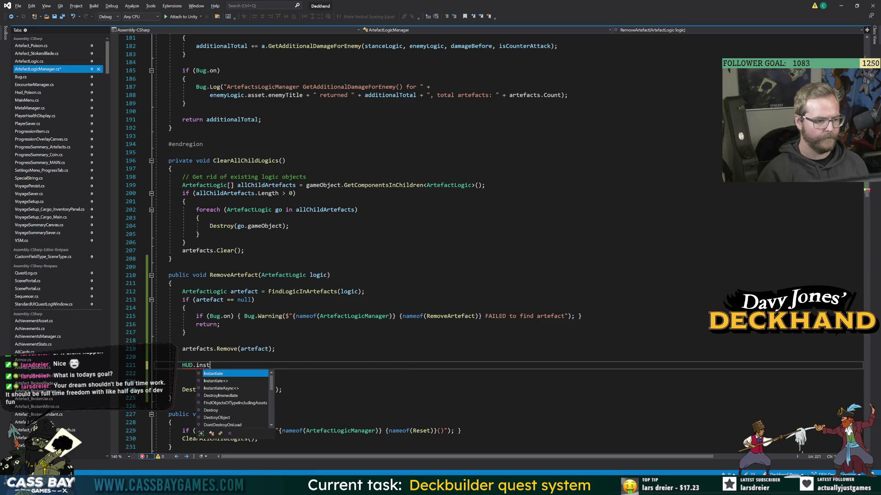
{"action": "key", "text": "BackSpace"}
{"action": "key", "text": "BackSpace"}
{"action": "key", "text": "BackSpace"}
{"action": "type", "text": "Vo"}
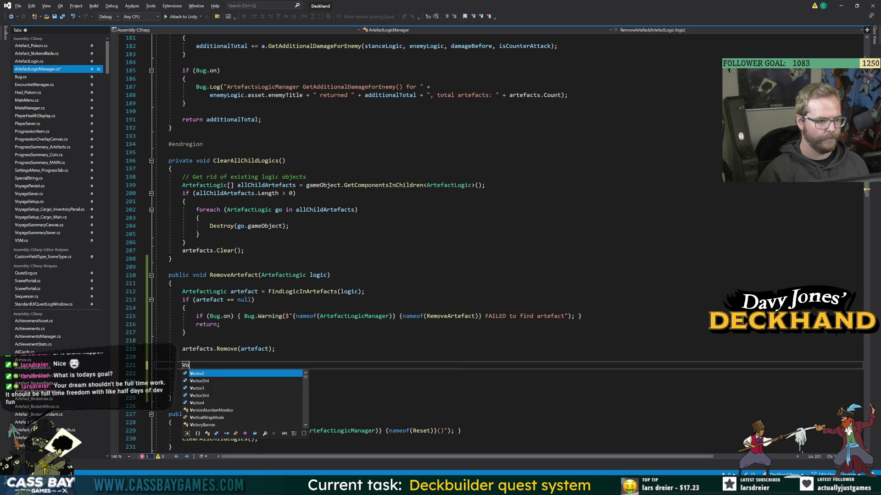
{"action": "type", "text": "yagePersist._hud"}
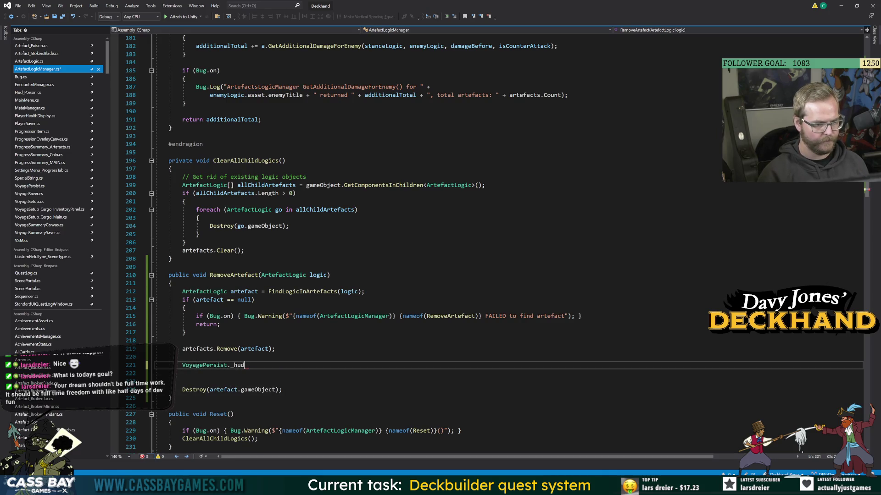
{"action": "type", "text": "._artefactsManager.rem"}
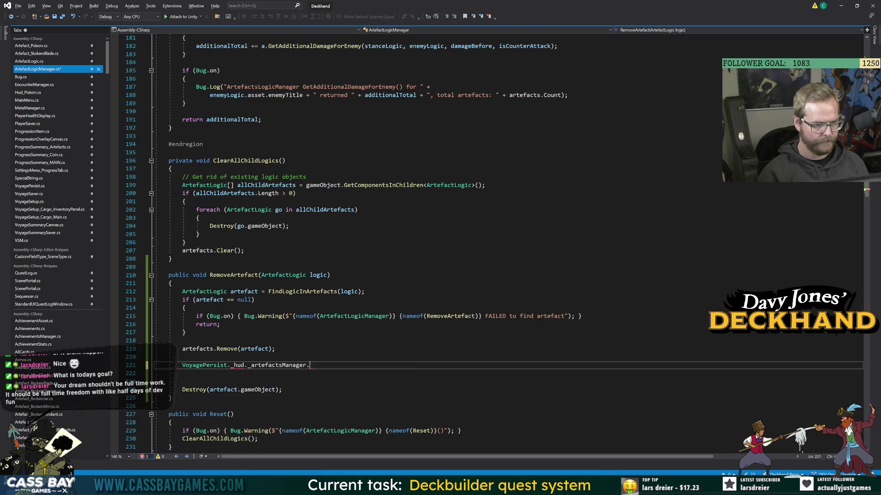
{"action": "key", "text": "BackSpace"}
{"action": "key", "text": "BackSpace"}
{"action": "key", "text": "BackSpace"}
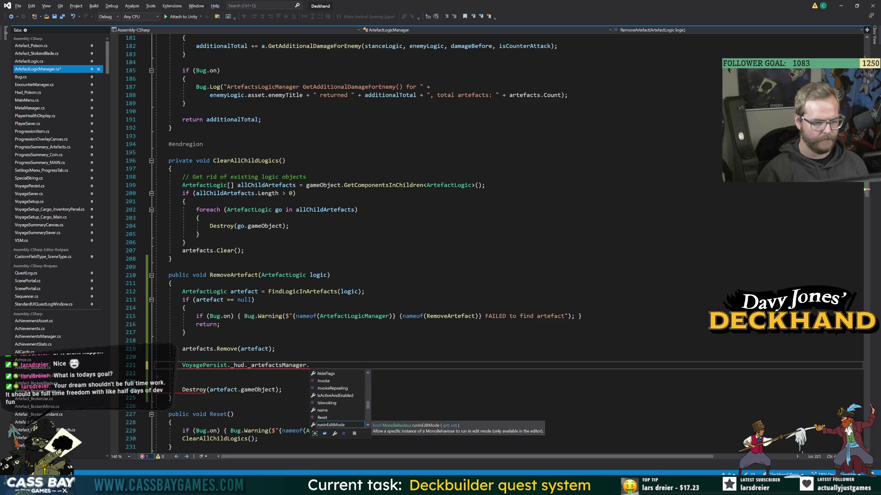
{"action": "type", "text": "s"}
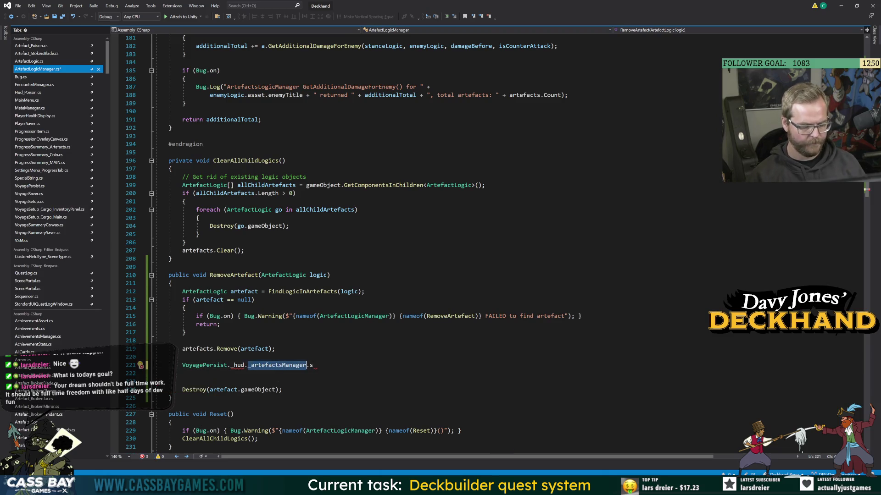
{"action": "key", "text": "F12"}
Open Hud_ArtefactsManager.cs and add a new line after the Reset method.
{"action": "mouse_move", "coordinate": [92, 194]}
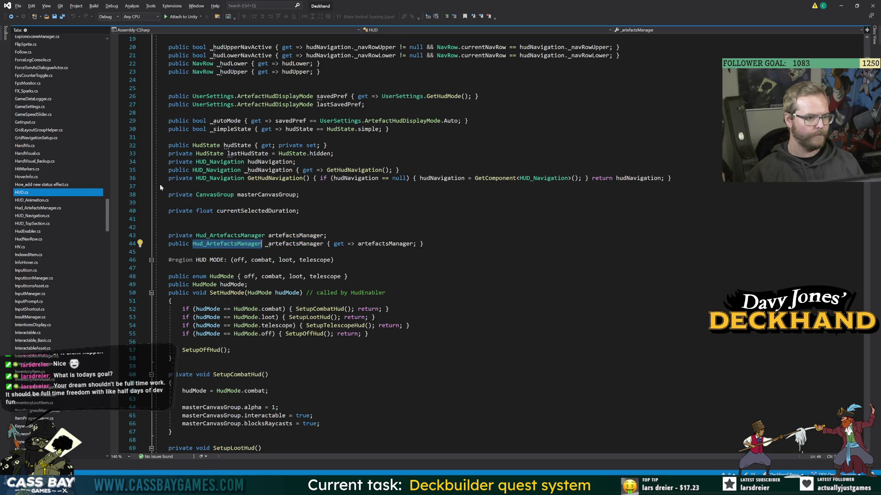
{"action": "left_click", "coordinate": [227, 243], "text": "ctrl"}
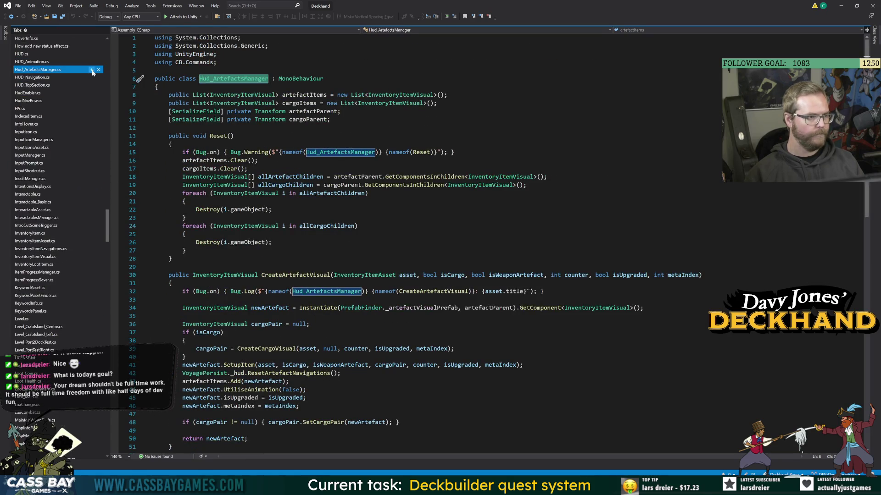
{"action": "left_click", "coordinate": [271, 210]}
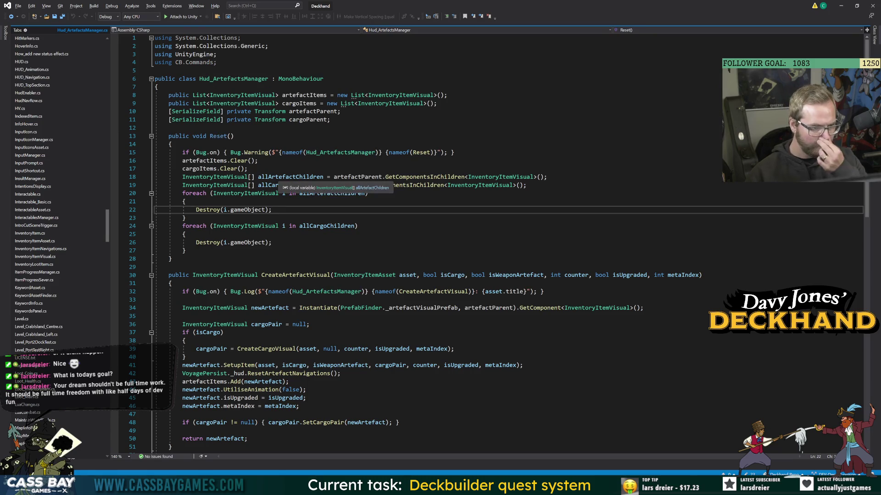
{"action": "left_click", "coordinate": [353, 259]}
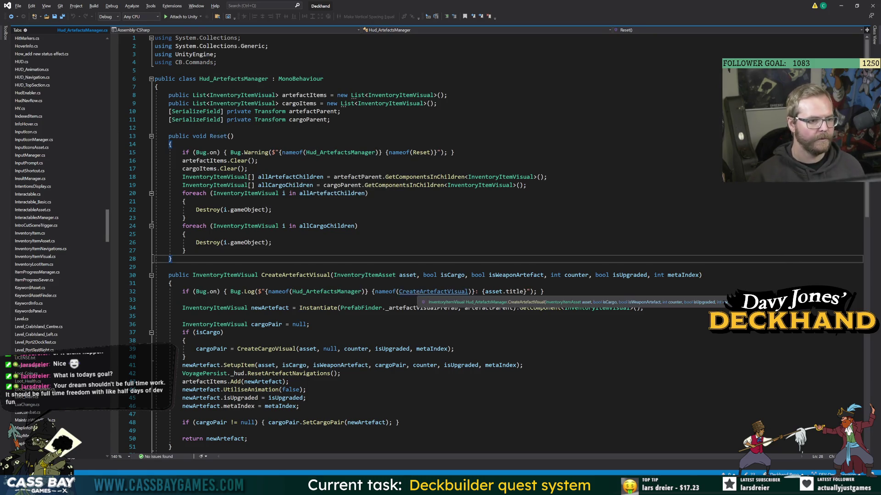
{"action": "key", "text": "Return"}
{"action": "key", "text": "Return"}
Start a public RemoveArtefactVisual method taking an ArtefactLogic parameter.
{"action": "type", "text": "public"}
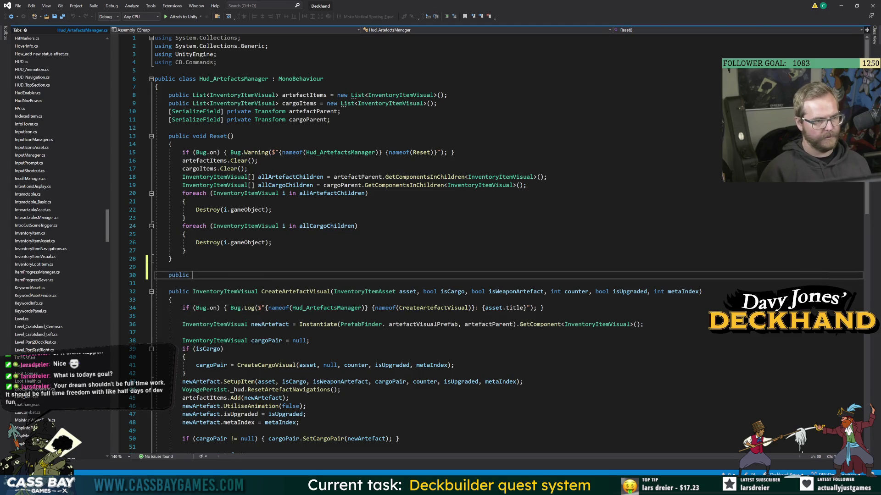
{"action": "type", "text": " RemoveA"}
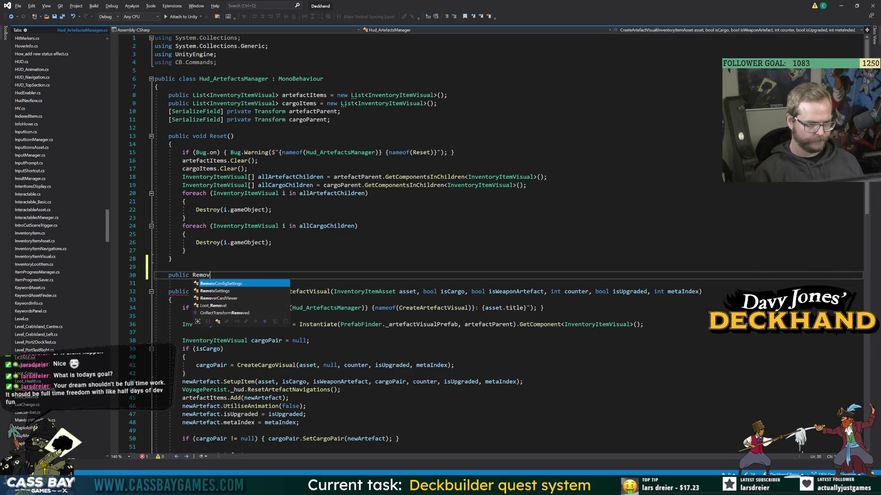
{"action": "type", "text": "rtefactVisual("}
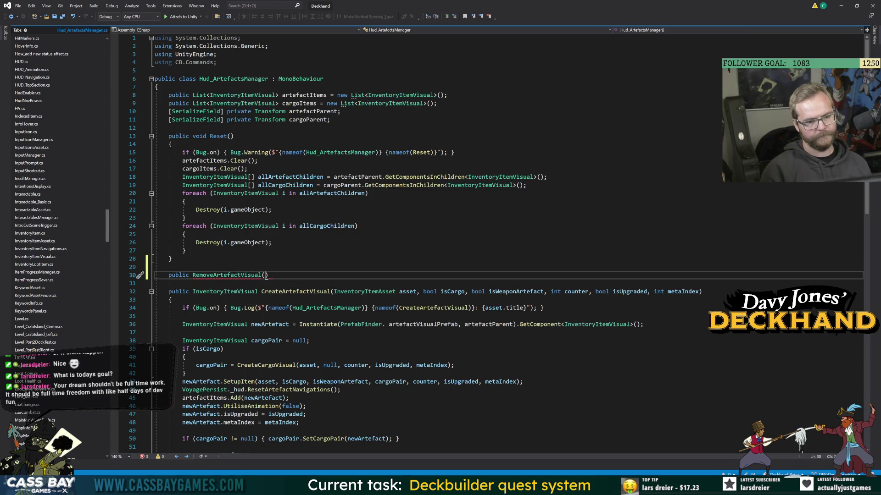
{"action": "type", "text": "ARt"}
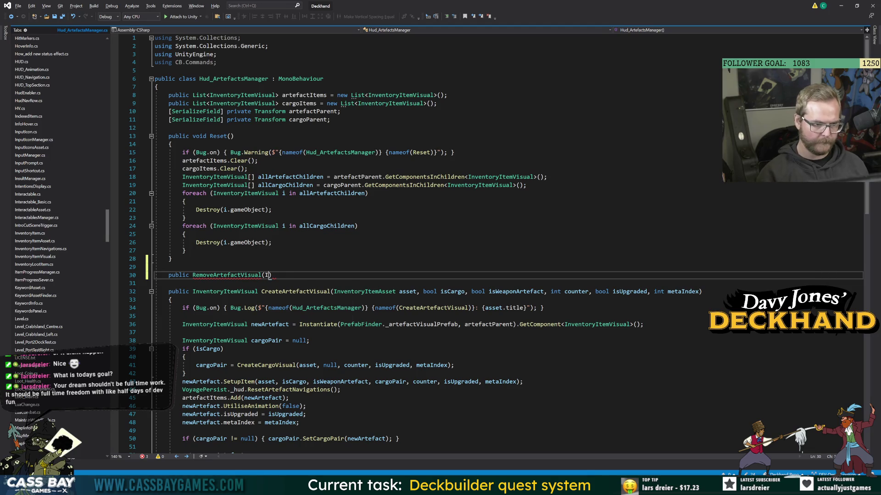
{"action": "key", "text": "BackSpace"}
{"action": "key", "text": "BackSpace"}
{"action": "type", "text": "rtefactLo"}
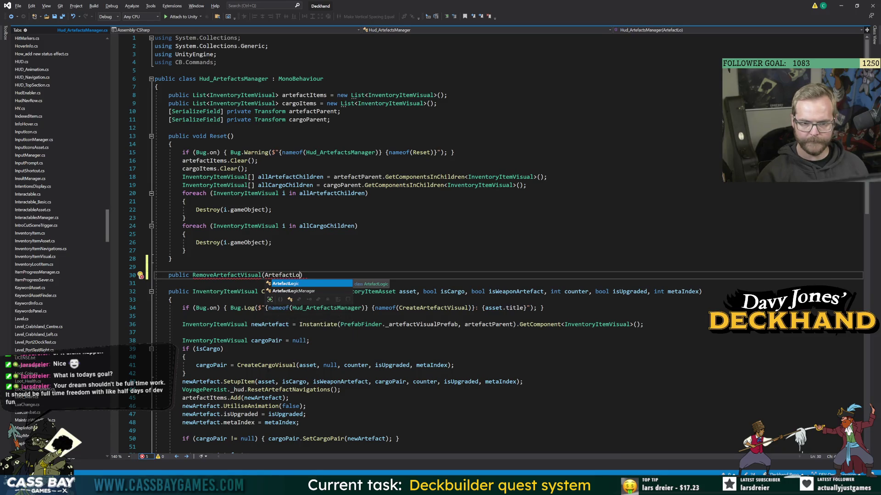
{"action": "key", "text": "Tab"}
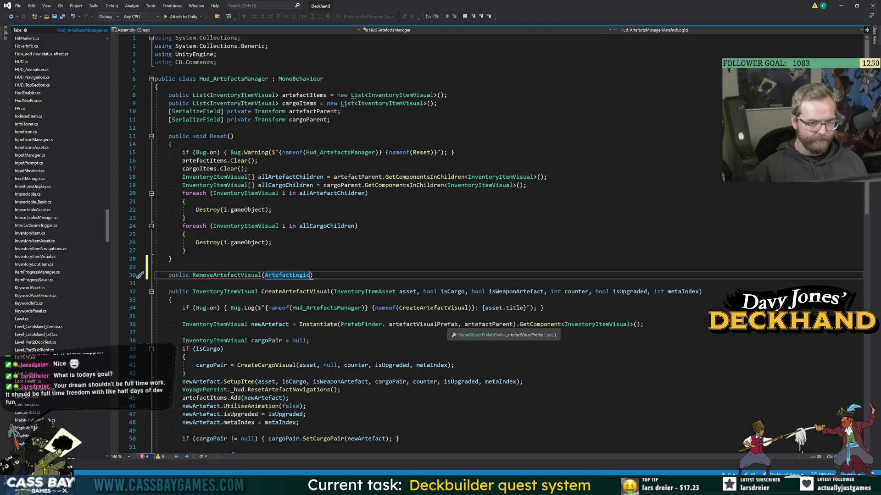
{"action": "scroll", "coordinate": [459, 229], "scroll_direction": "down", "scroll_amount": 4}
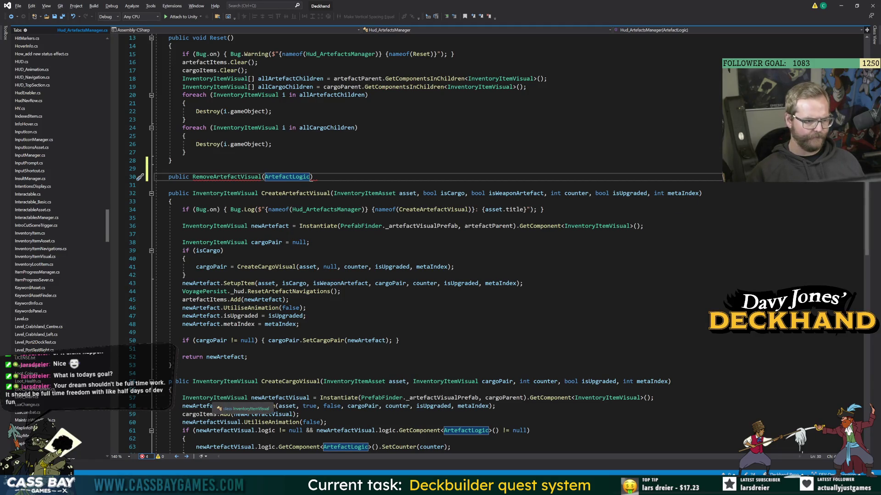
{"action": "scroll", "coordinate": [459, 243], "scroll_direction": "down", "scroll_amount": 4}
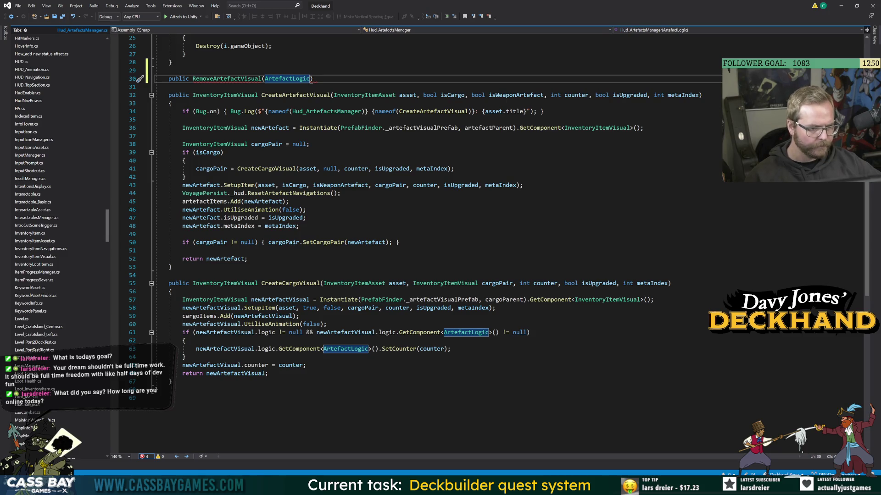
{"action": "scroll", "coordinate": [498, 242], "scroll_direction": "up", "scroll_amount": 8}
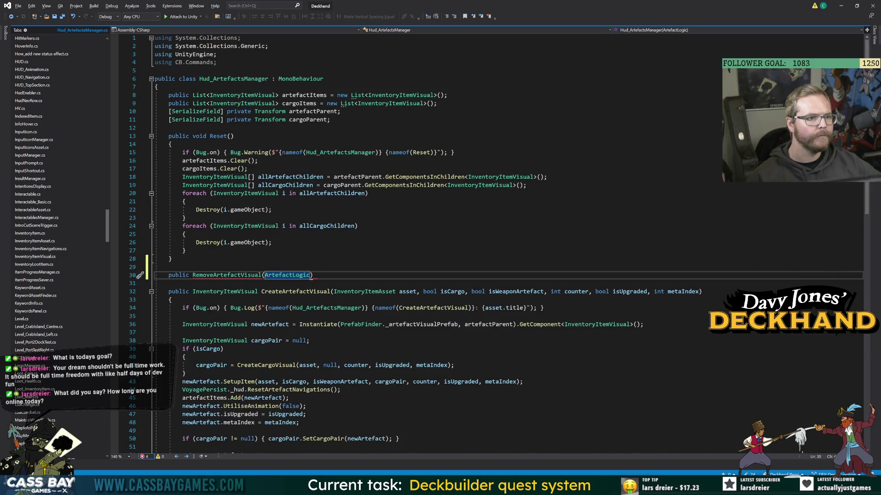
{"action": "scroll", "coordinate": [499, 242], "scroll_direction": "down", "scroll_amount": 8}
Check the InventoryItemVisual class definition, then go back to Hud_ArtefactsManager.
{"action": "left_click", "coordinate": [258, 283]}
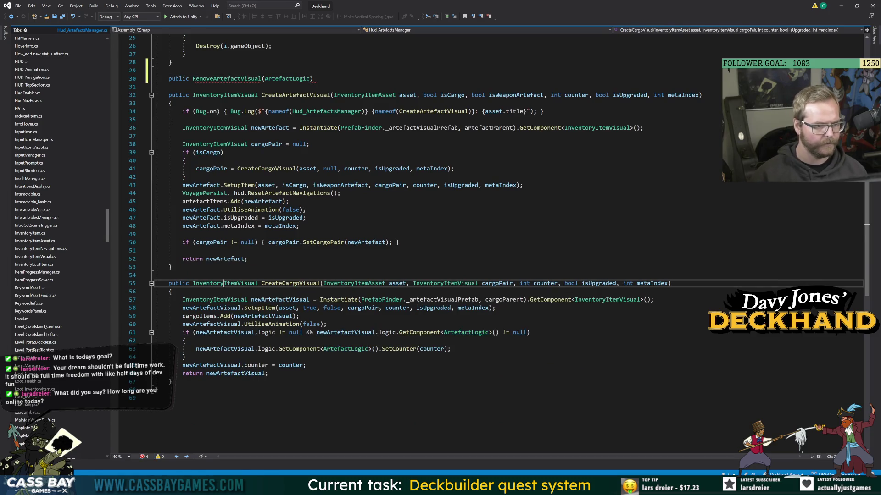
{"action": "key", "text": "F12"}
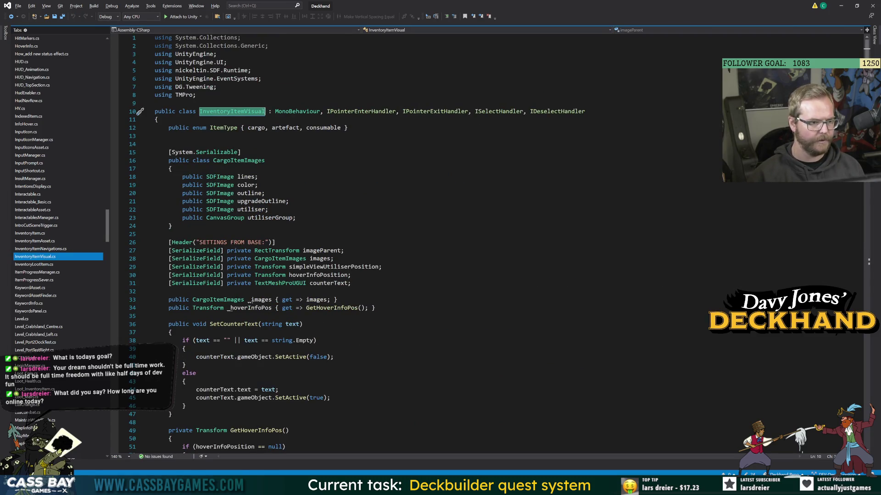
{"action": "scroll", "coordinate": [413, 243], "scroll_direction": "down", "scroll_amount": 5}
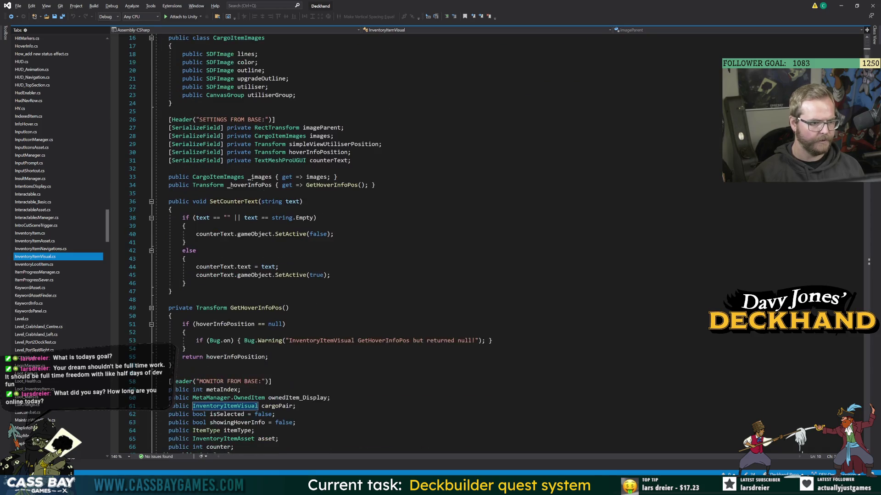
{"action": "left_click", "coordinate": [11, 17]}
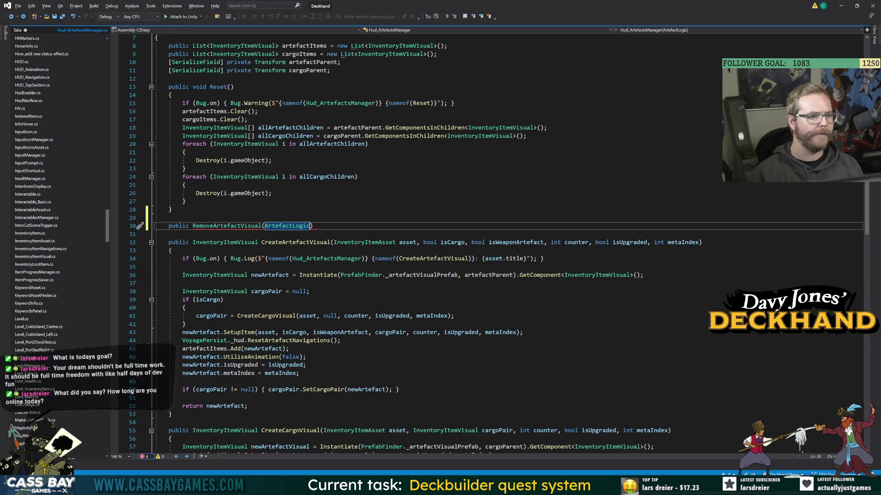
Change the signature to public void RemoveArtefactVisual(InventoryItemVisual visual), save, and open its body.
{"action": "double_click", "coordinate": [296, 226]}
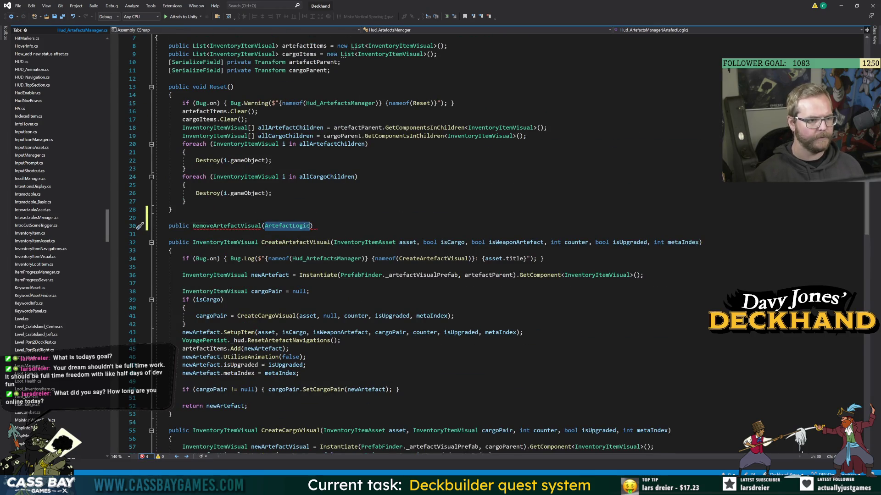
{"action": "type", "text": "Inven"}
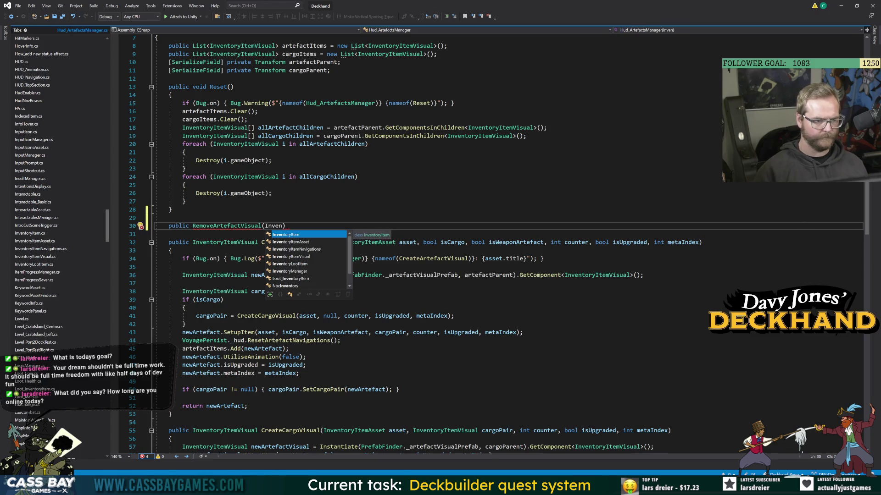
{"action": "type", "text": "toryIt"}
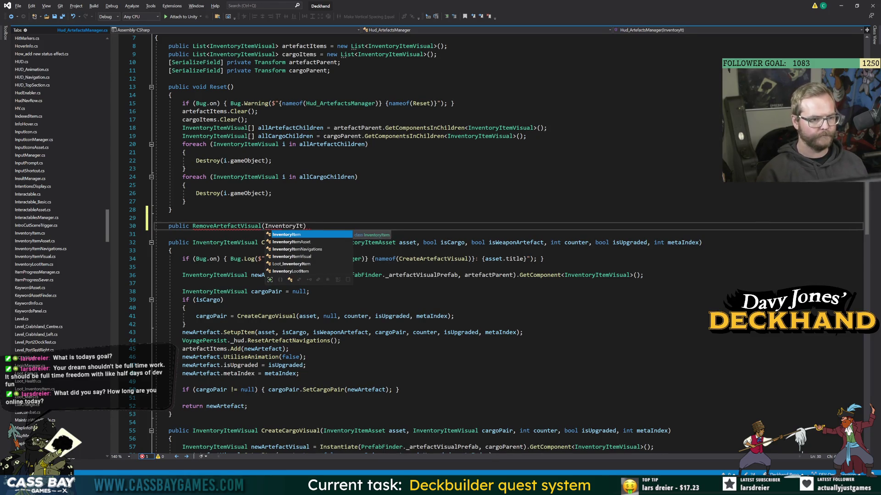
{"action": "key", "text": "Tab"}
{"action": "type", "text": "Visual visu"}
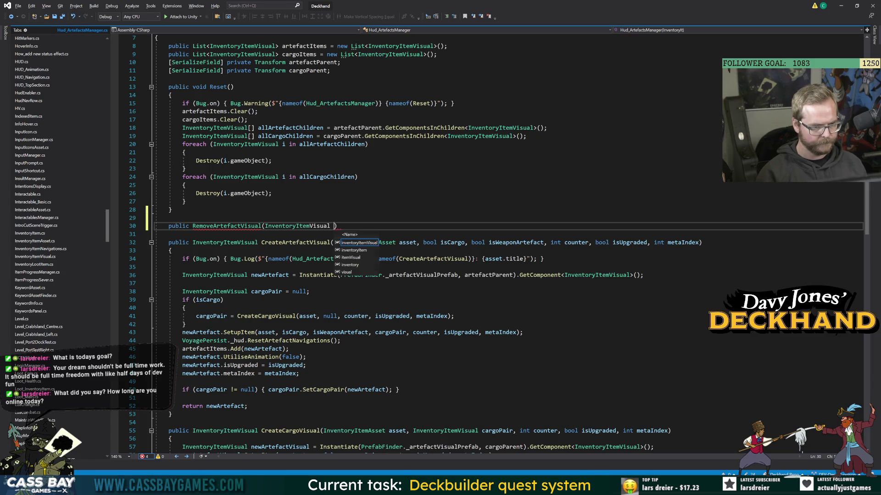
{"action": "type", "text": "al"}
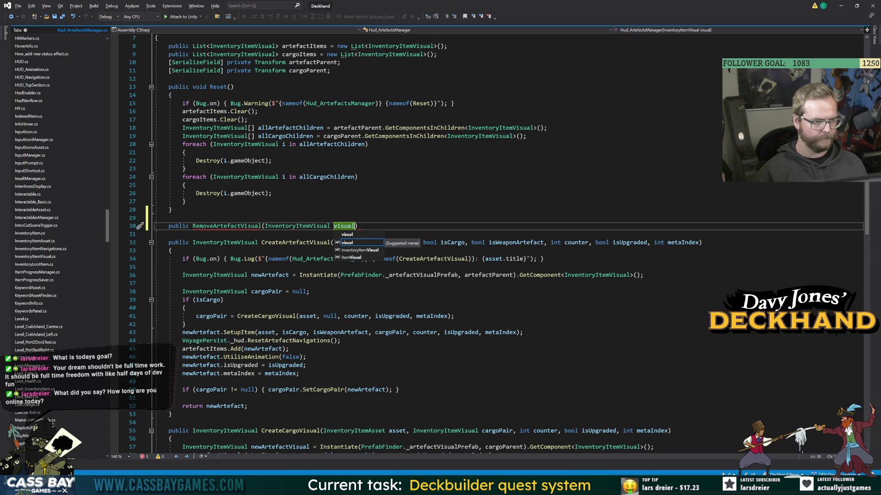
{"action": "key", "text": "Escape"}
{"action": "left_click", "coordinate": [192, 225]}
{"action": "type", "text": "void"}
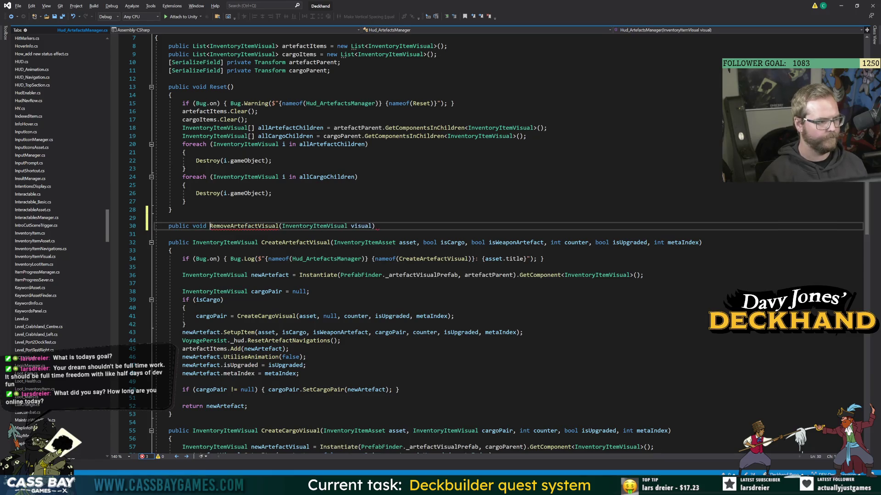
{"action": "key", "text": "End"}
{"action": "key", "text": "ctrl+s"}
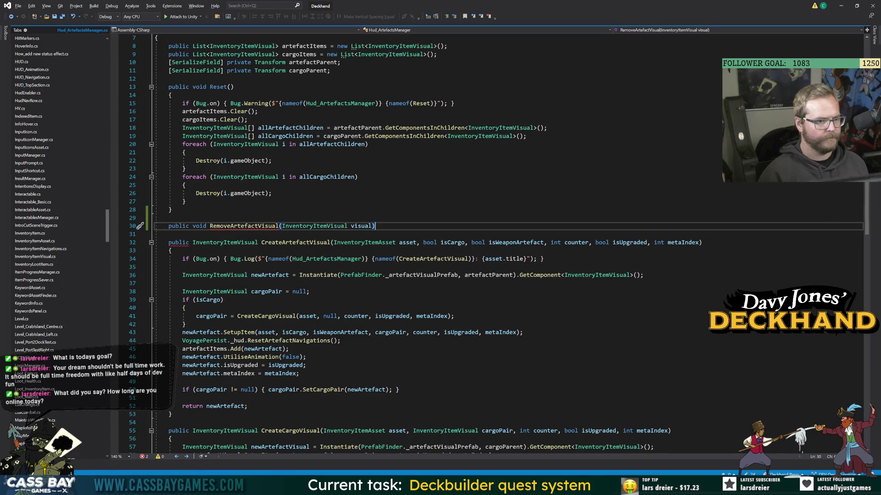
{"action": "key", "text": "Return"}
{"action": "type", "text": "{"}
{"action": "key", "text": "Return"}
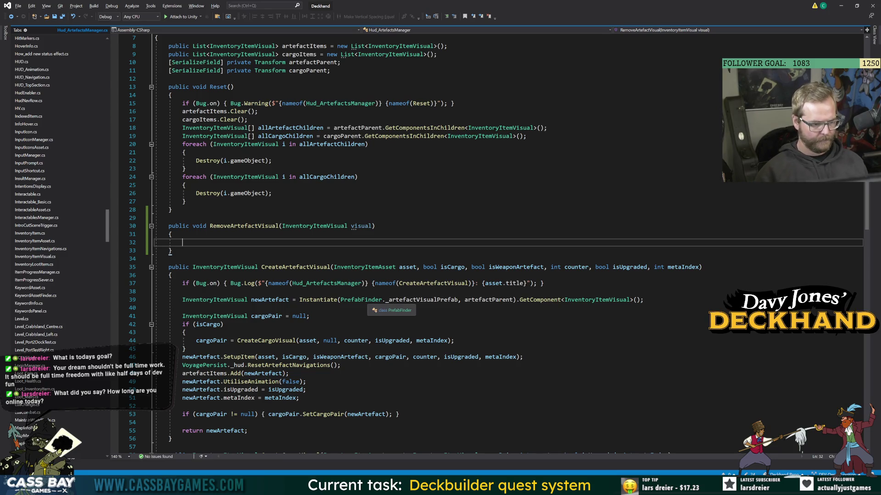
Start renaming CreateArtefactVisual, then return to the empty RemoveArtefactVisual body.
{"action": "double_click", "coordinate": [296, 268]}
{"action": "key", "text": "ctrl+r"}
{"action": "key", "text": "ctrl+r"}
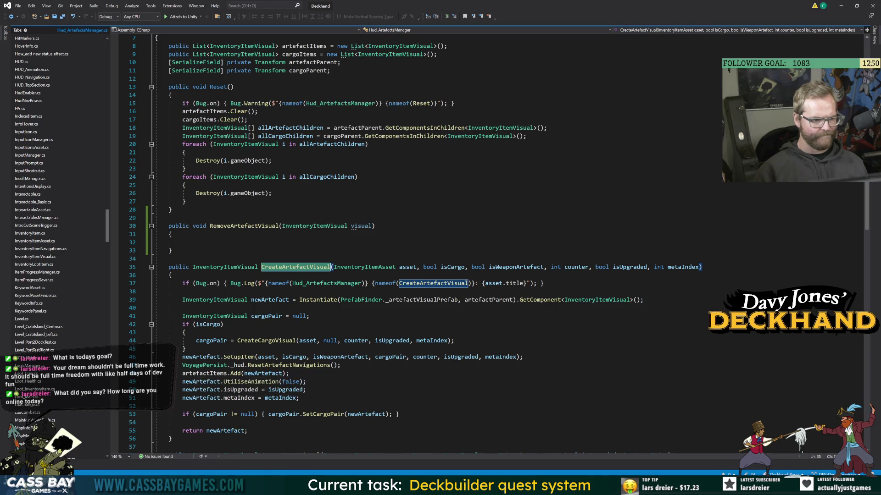
{"action": "left_click", "coordinate": [182, 242]}
Add 'if (artefactItems.Count < 1) { return; }' and begin a for loop over artefactItems.
{"action": "type", "text": "for("}
{"action": "key", "text": "BackSpace"}
{"action": "key", "text": "BackSpace"}
{"action": "key", "text": "BackSpace"}
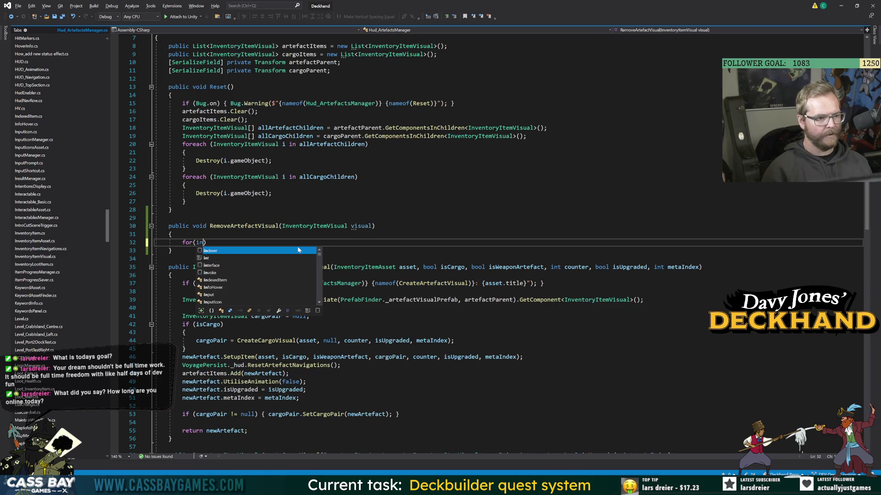
{"action": "type", "text": "if ("}
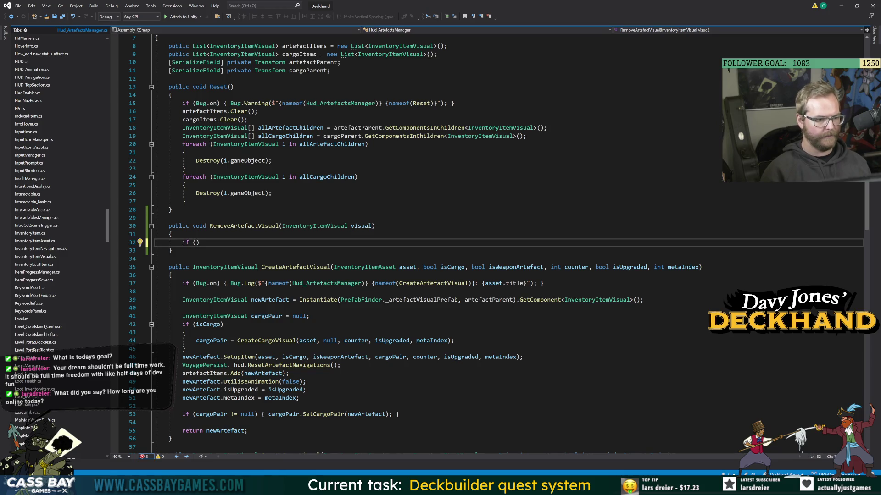
{"action": "type", "text": "artefactItems.c"}
{"action": "type", "text": "Count < "}
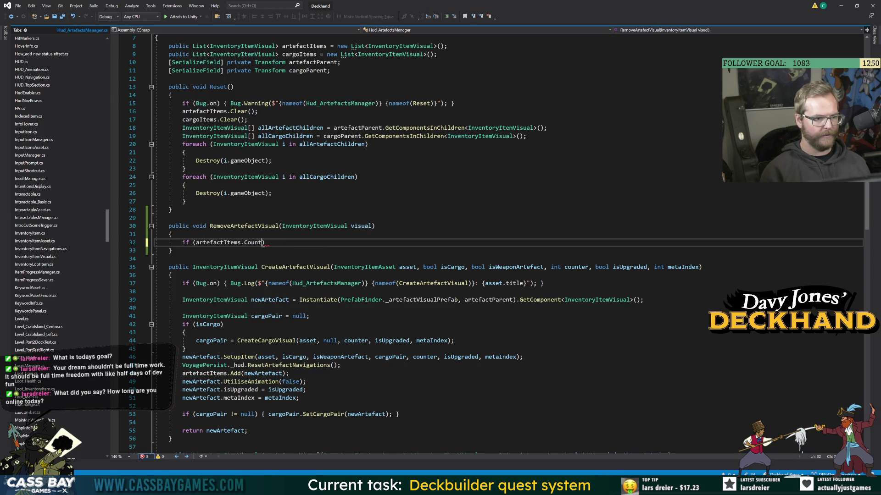
{"action": "type", "text": "1) { return;"}
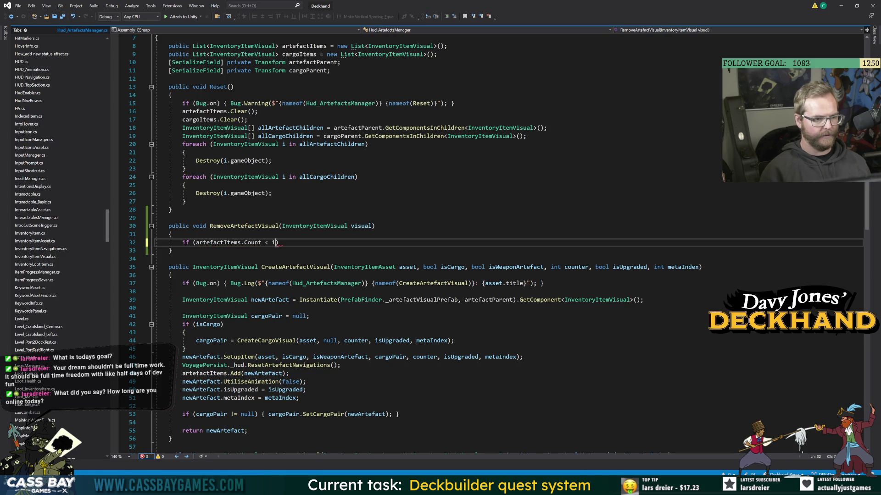
{"action": "key", "text": "End"}
{"action": "key", "text": "Return"}
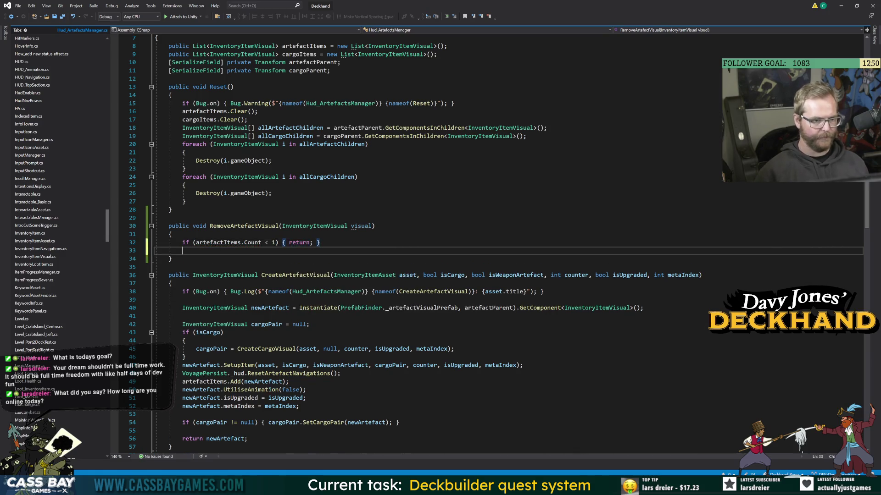
{"action": "type", "text": "for (int i = 0"}
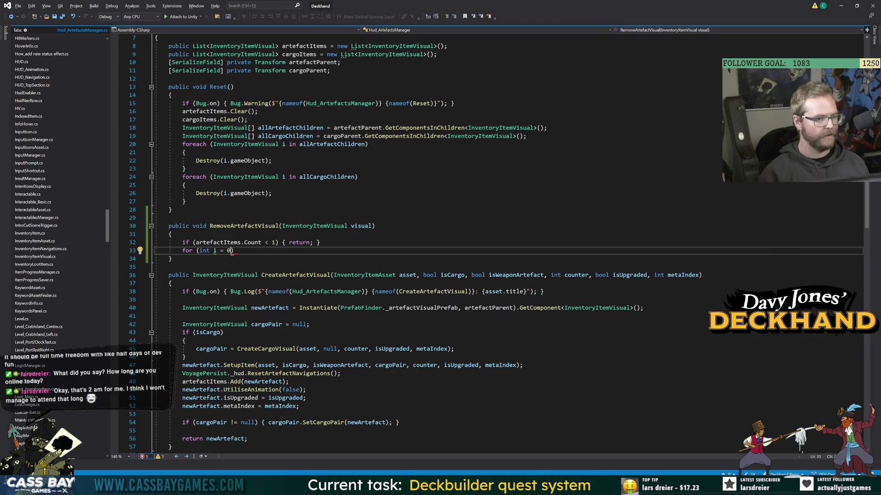
{"action": "type", "text": "; "}
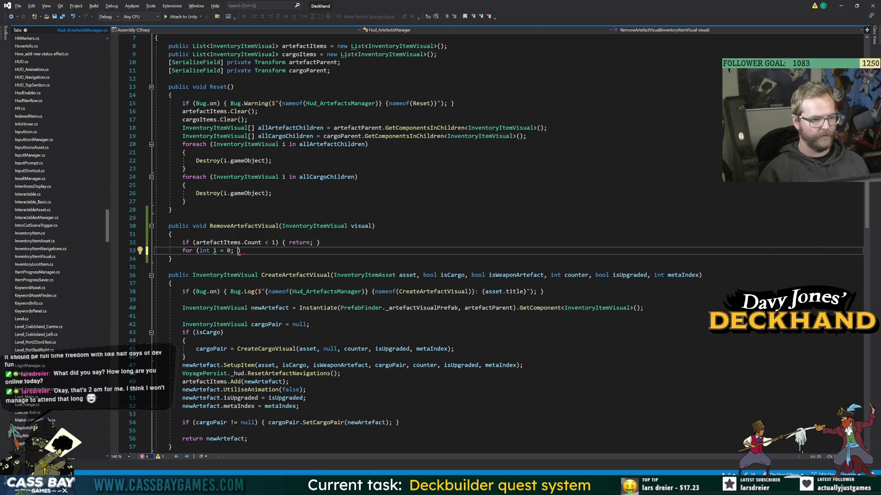
{"action": "type", "text": "artefactItems.Count"}
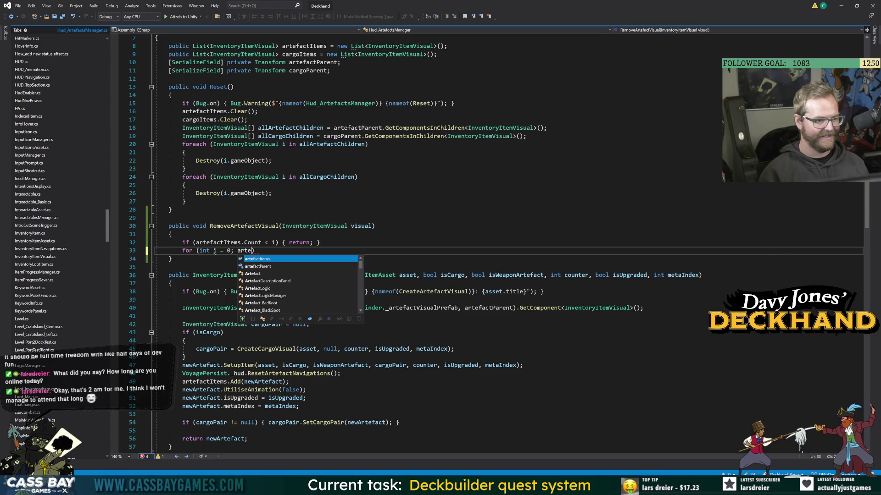
{"action": "type", "text": "; i++)"}
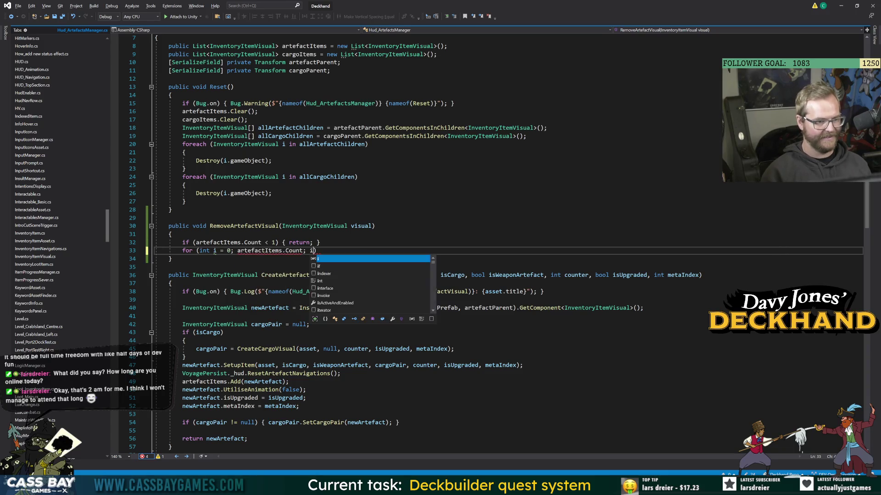
Open the loop body and fix the condition to i < artefactItems.Count.
{"action": "key", "text": "Return"}
{"action": "type", "text": "{"}
{"action": "key", "text": "Return"}
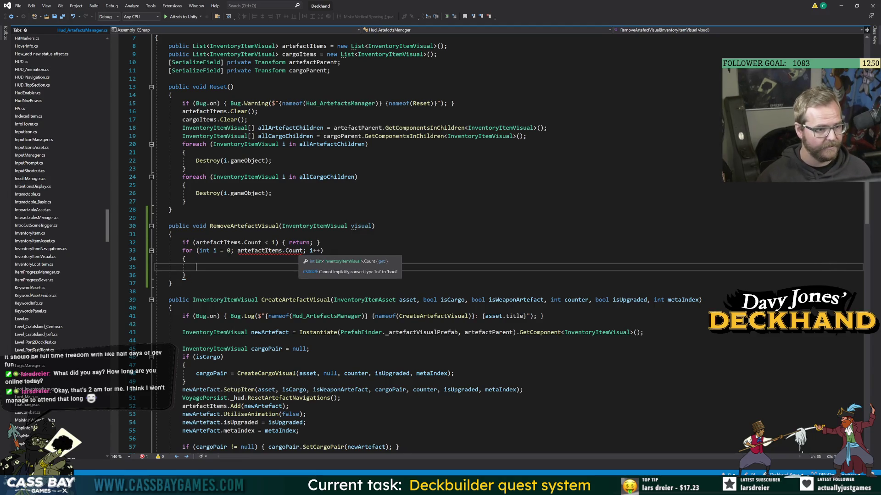
{"action": "double_click", "coordinate": [293, 251]}
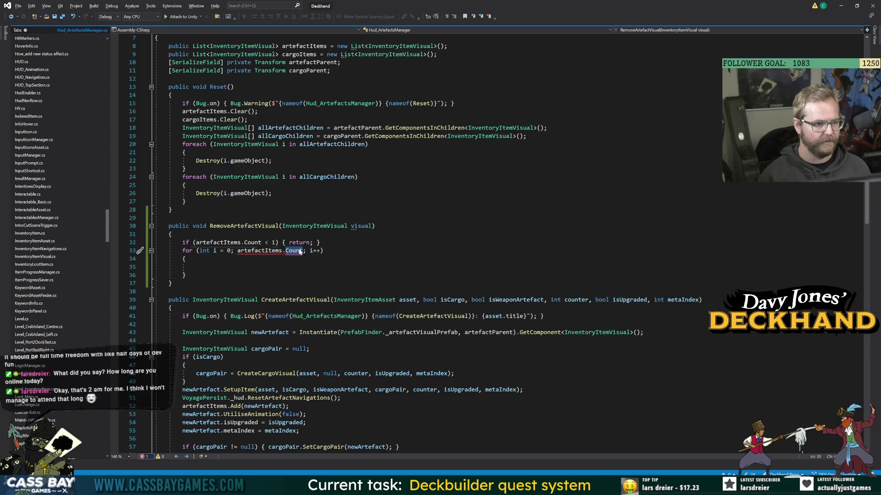
{"action": "type", "text": "len"}
{"action": "key", "text": "Escape"}
{"action": "key", "text": "ctrl+z"}
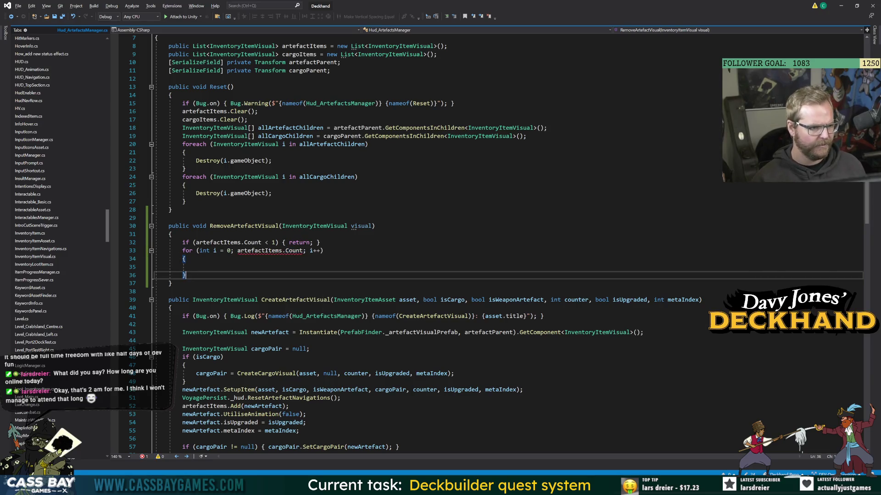
{"action": "double_click", "coordinate": [263, 251]}
{"action": "key", "text": "Down"}
{"action": "key", "text": "Down"}
{"action": "key", "text": "Down"}
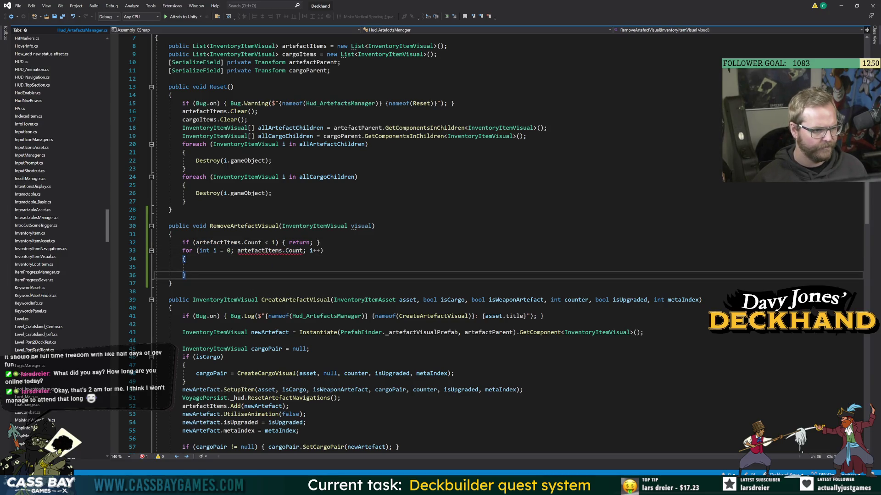
{"action": "left_click", "coordinate": [237, 251]}
{"action": "type", "text": "i <"}
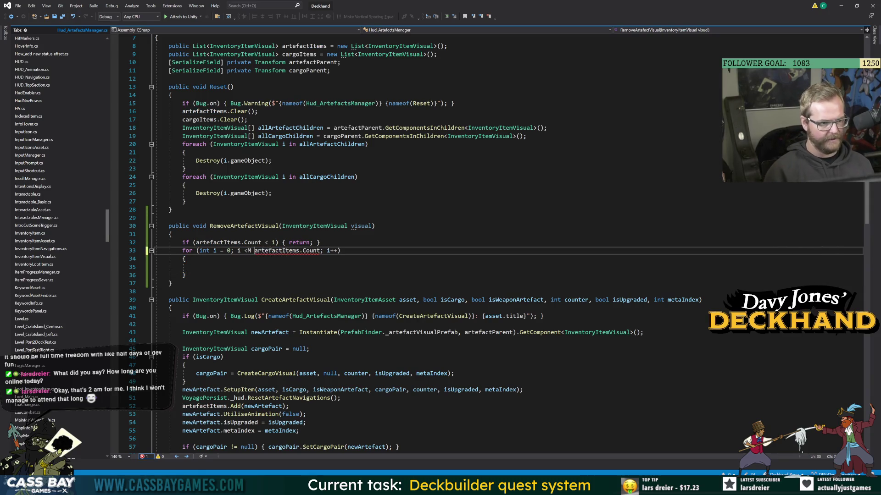
Add 'InventoryItemVisual v = artefactItems[i];' inside the loop.
{"action": "left_click", "coordinate": [195, 267]}
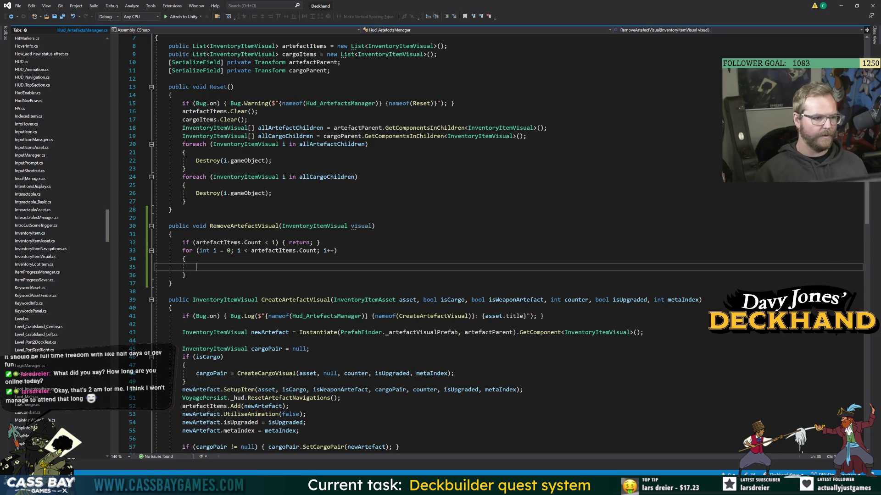
{"action": "type", "text": "Inven"}
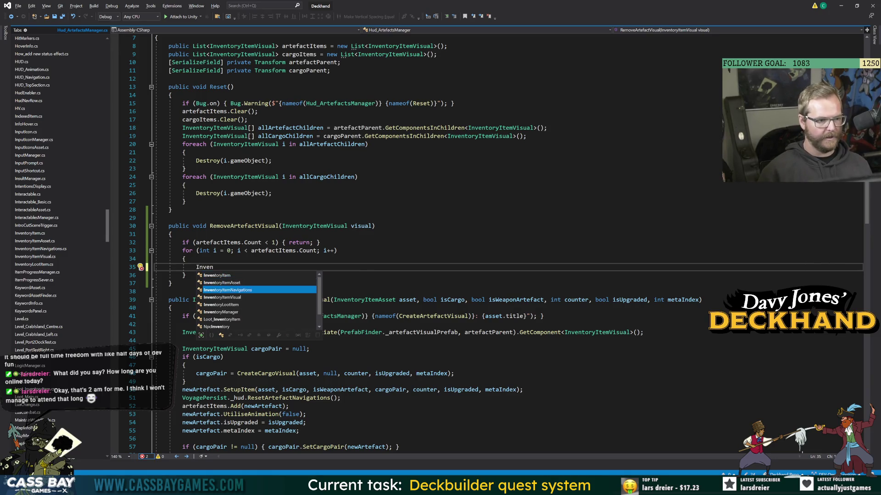
{"action": "type", "text": "toryItemVisual v = ar"}
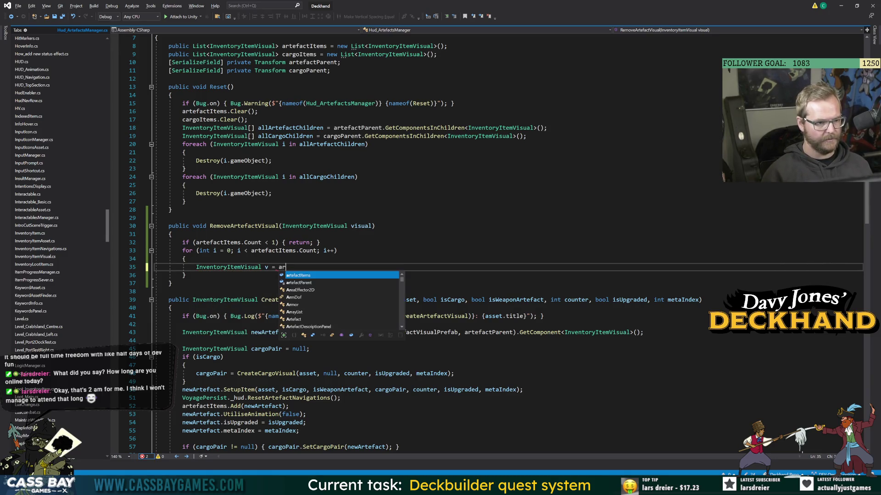
{"action": "type", "text": "tefactItems[]"}
{"action": "key", "text": "Left"}
{"action": "type", "text": "i"}
{"action": "key", "text": "Right"}
{"action": "type", "text": ";"}
{"action": "key", "text": "Return"}
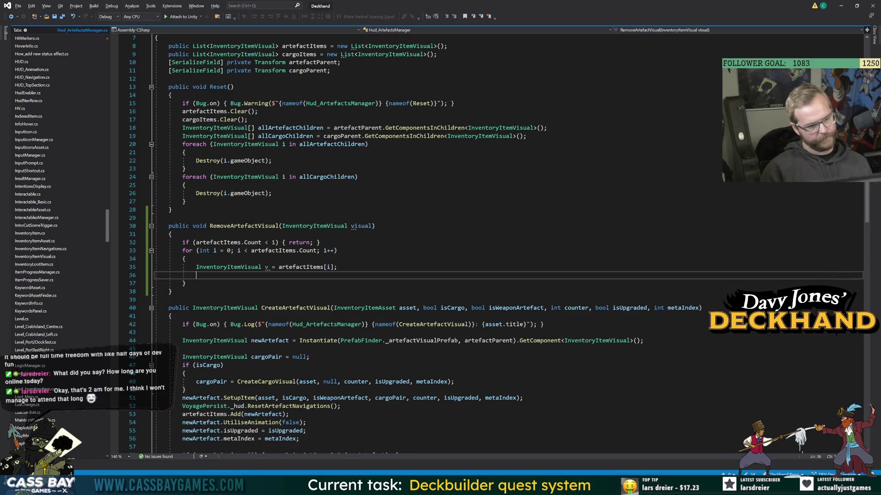
Add an if (v == visual) block calling artefactItems.Remove(v) and Destroy(v.gameObject).
{"action": "type", "text": "if (v == vis"}
{"action": "key", "text": "Tab"}
{"action": "type", "text": ") {"}
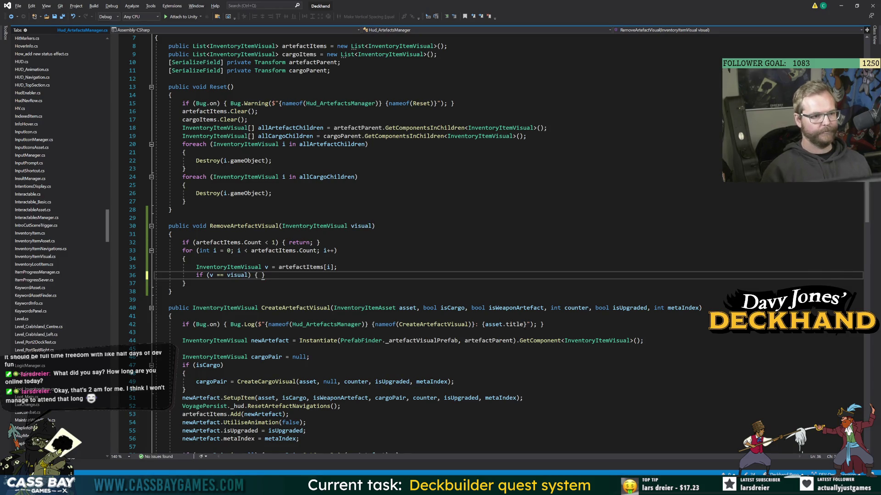
{"action": "key", "text": "Return"}
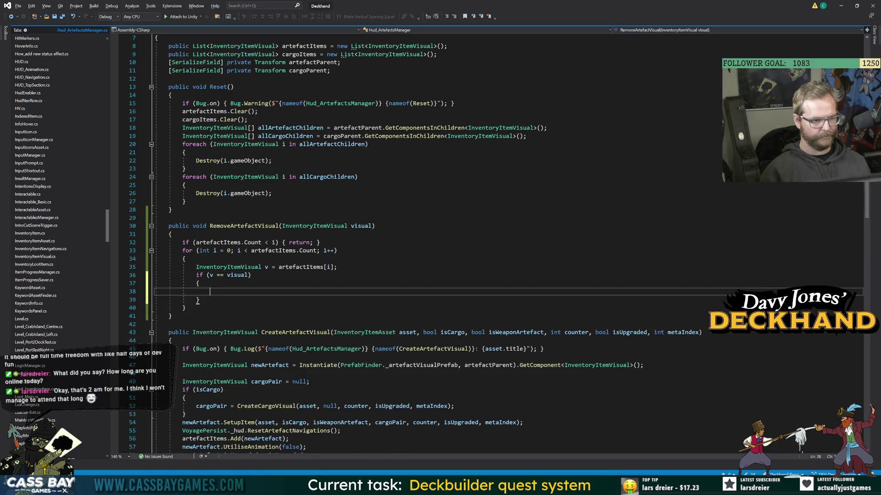
{"action": "type", "text": "art"}
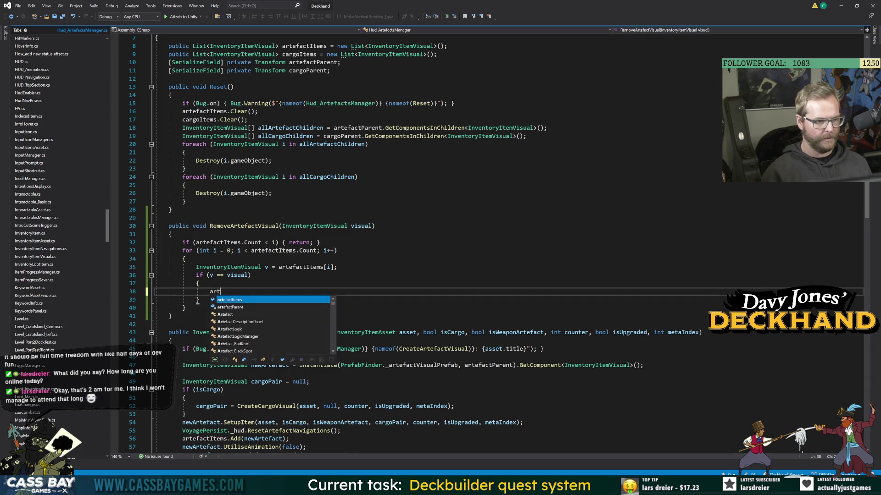
{"action": "type", "text": "efactItems.re("}
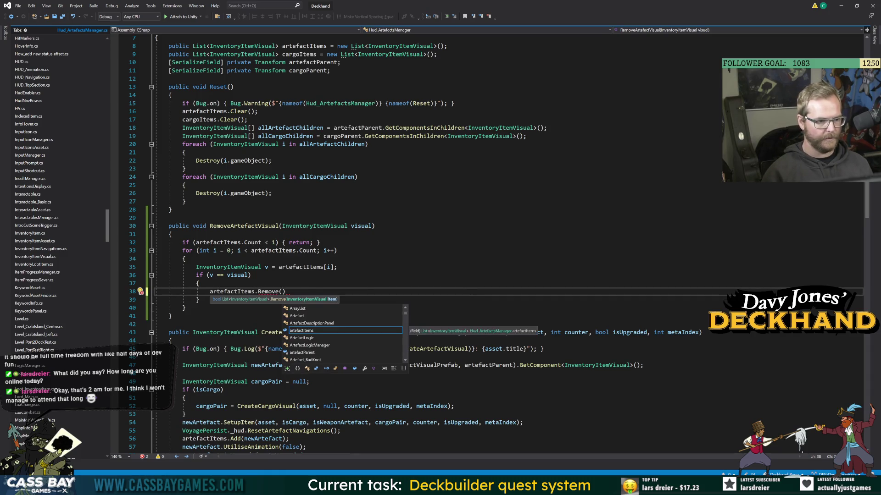
{"action": "type", "text": "v"}
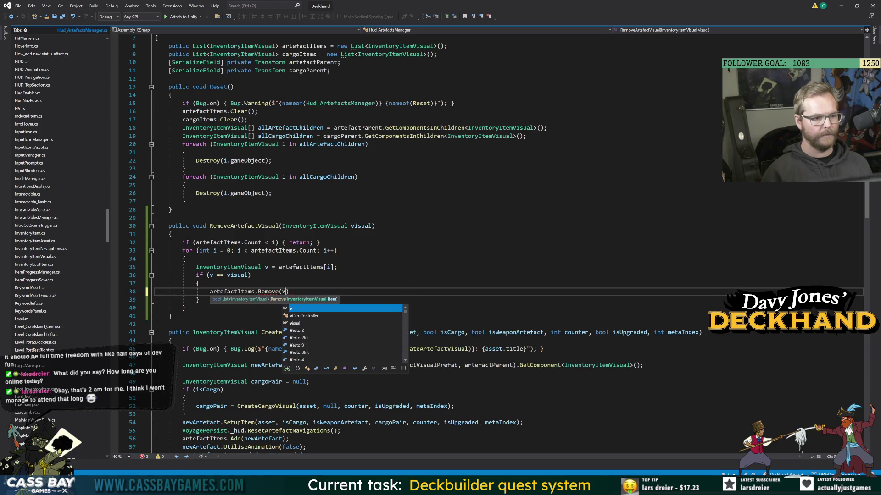
{"action": "type", "text": ");"}
{"action": "key", "text": "Return"}
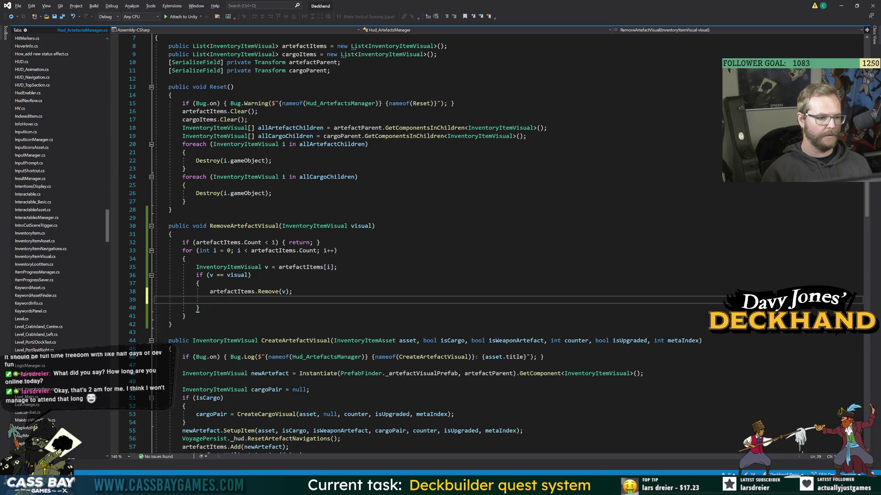
{"action": "type", "text": "Destro"}
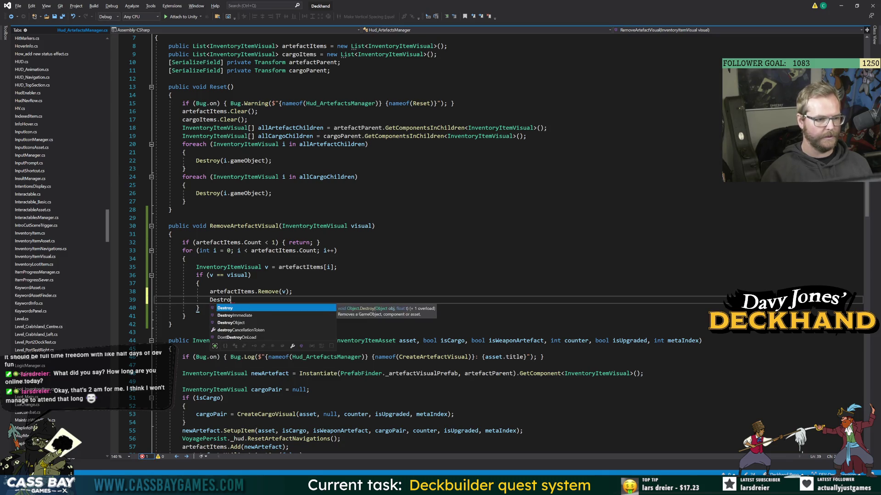
{"action": "type", "text": "y(v.ga"}
{"action": "key", "text": "Tab"}
{"action": "type", "text": ";"}
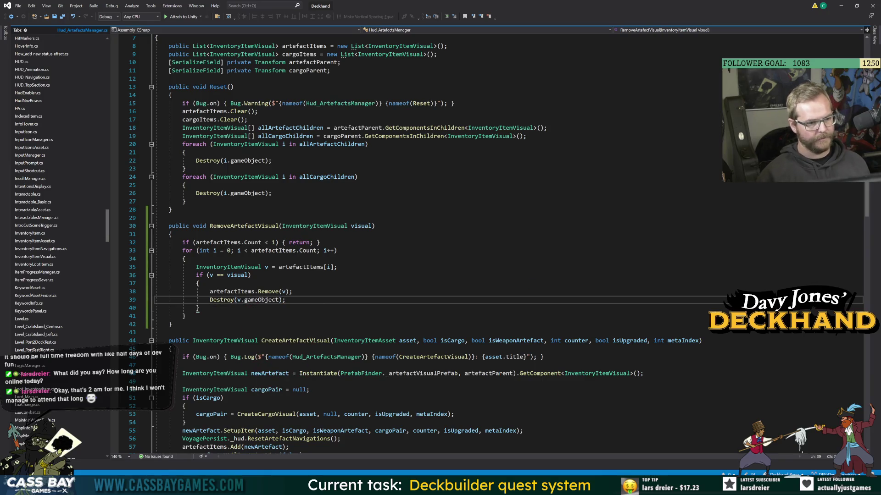
Select the RemoveArtefactVisual method name in the signature.
{"action": "left_click", "coordinate": [279, 226]}
{"action": "double_click", "coordinate": [243, 228]}
{"action": "left_click_drag", "start_coordinate": [112, 230], "coordinate": [110, 59]}
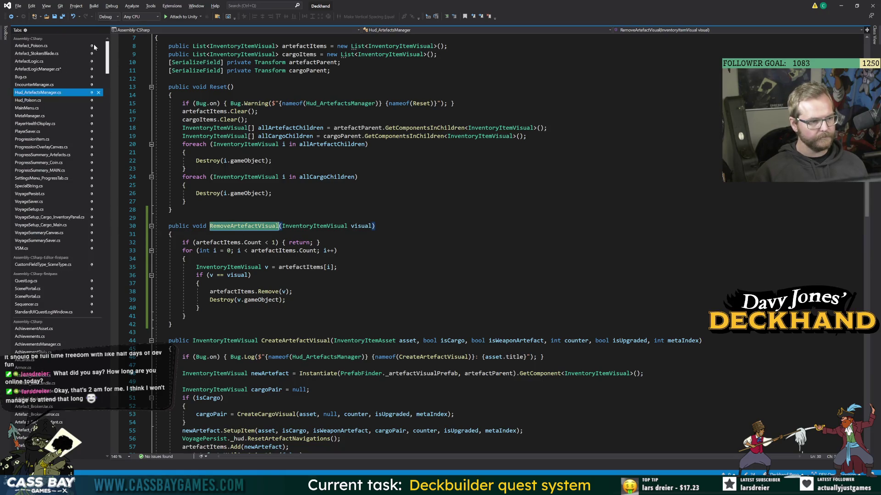
In ArtefactLogicManager.cs, finish line 221 as VoyagePersist._hud._artefactsManager.RemoveArtefactVisual(artefact._visual);.
{"action": "left_click", "coordinate": [48, 72]}
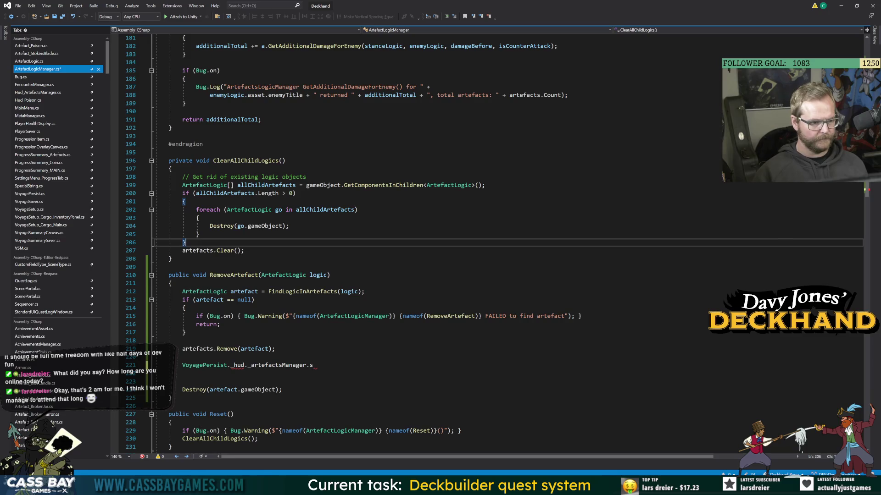
{"action": "left_click", "coordinate": [310, 366]}
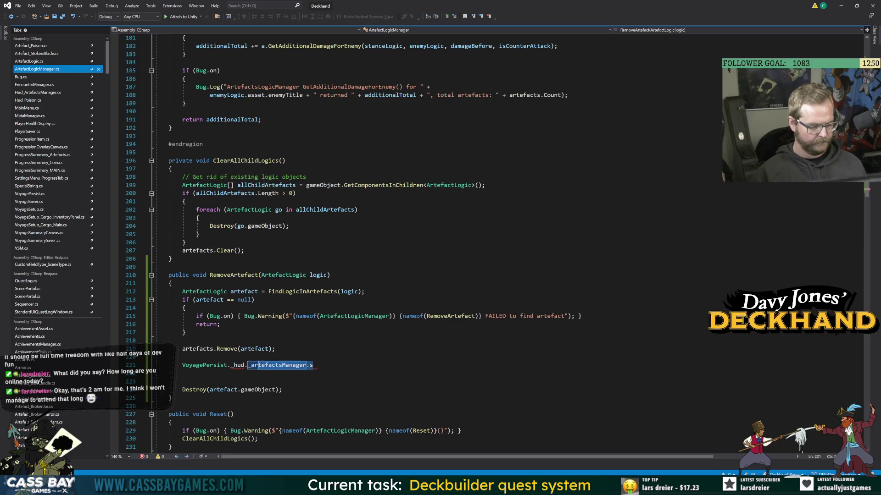
{"action": "key", "text": "BackSpace"}
{"action": "type", "text": "RemoveArtefactVisual("}
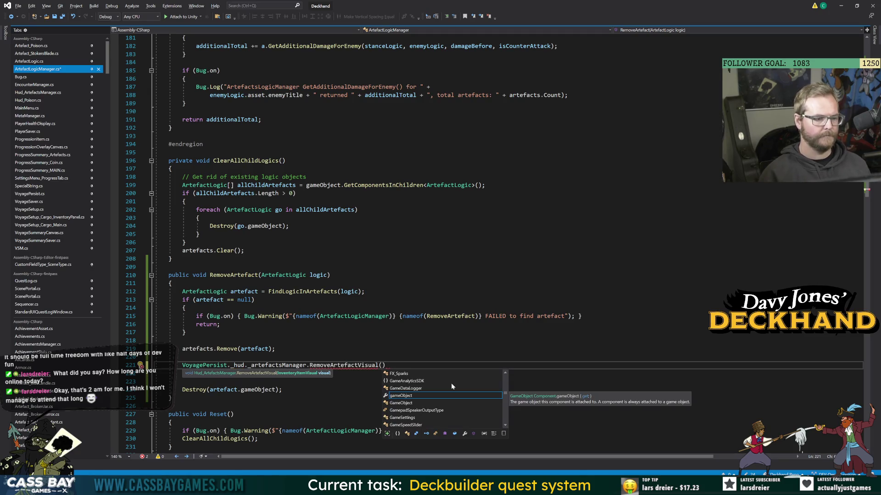
{"action": "type", "text": "artefact.vi"}
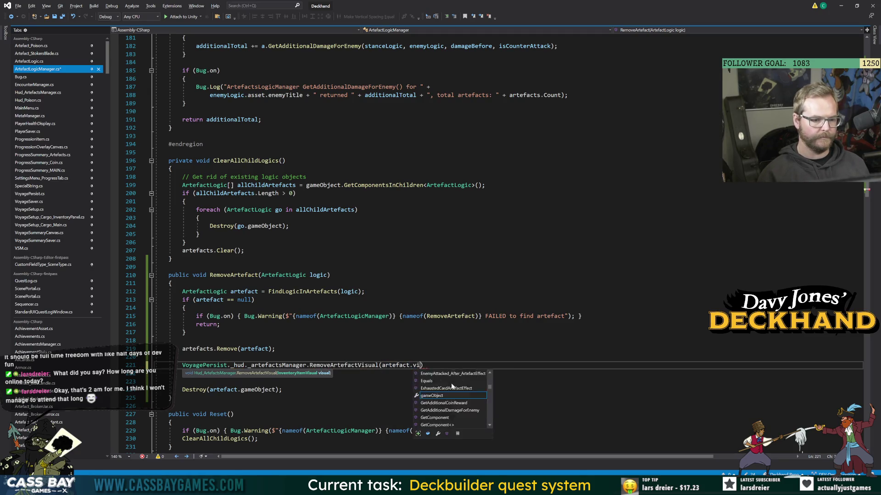
{"action": "key", "text": "Tab"}
{"action": "type", "text": ";"}
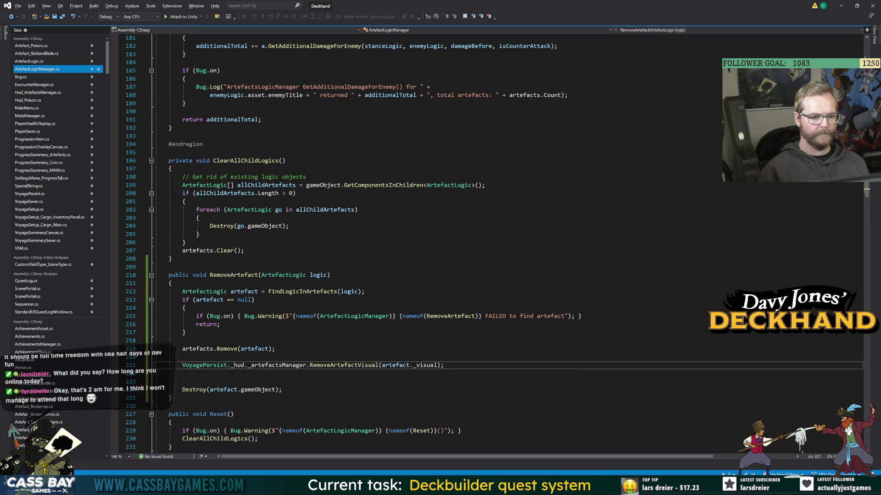
{"action": "left_click", "coordinate": [140, 341]}
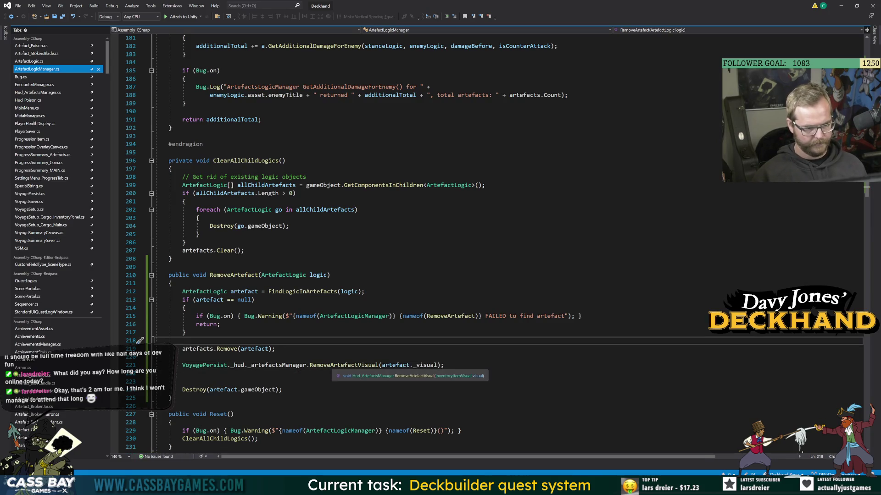
{"action": "key", "text": "alt+Tab"}
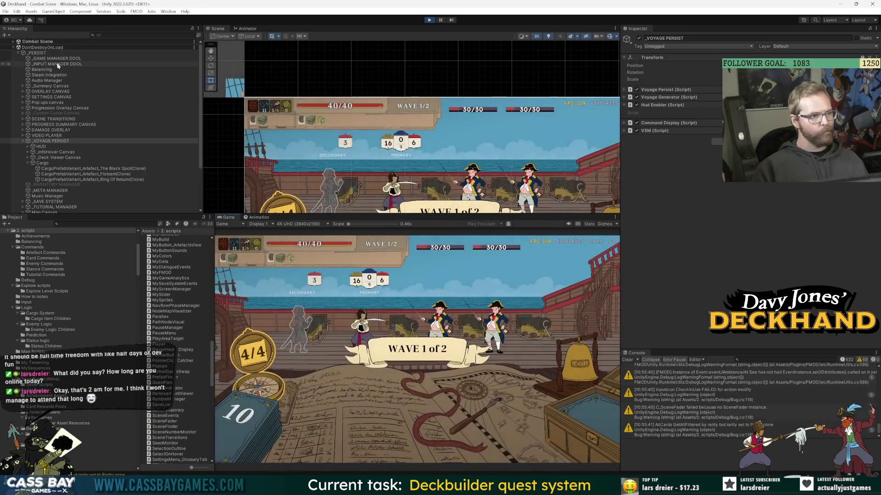
In the _GAME MANAGER DDOL debug settings, set Poison Test Amount to 5 and add poison.
{"action": "left_click", "coordinate": [57, 58]}
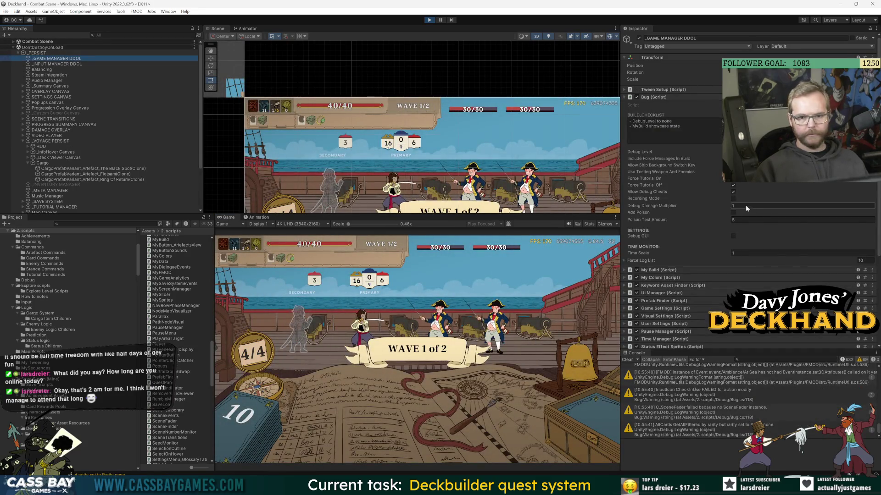
{"action": "left_click", "coordinate": [733, 213]}
{"action": "left_click", "coordinate": [736, 220]}
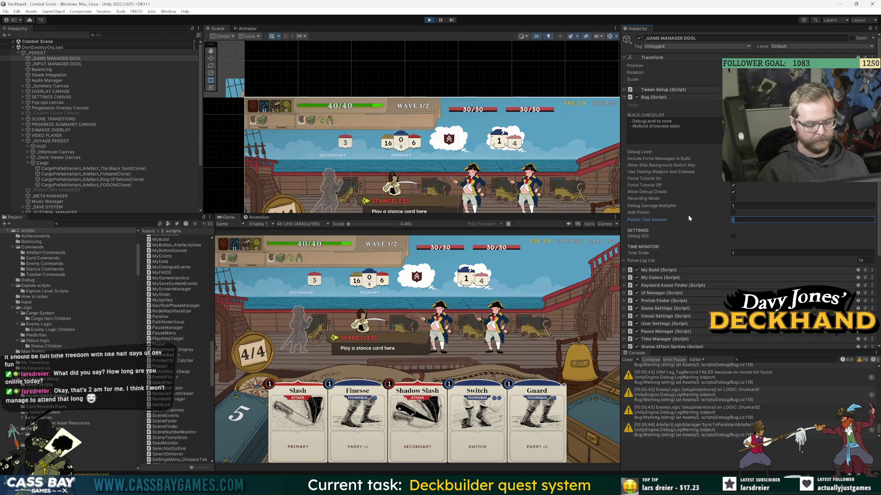
{"action": "left_click", "coordinate": [734, 213]}
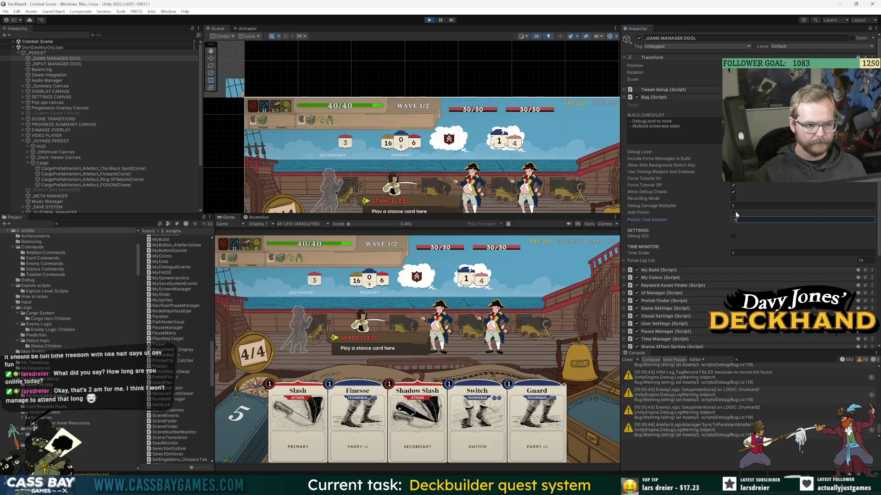
{"action": "left_click", "coordinate": [740, 220]}
{"action": "type", "text": "5"}
{"action": "left_click", "coordinate": [733, 213]}
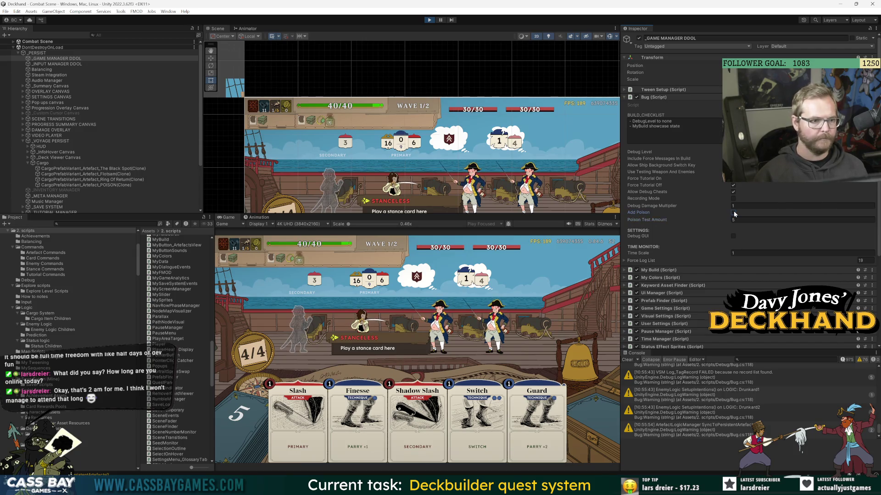
Apply -6 poison to remove the artefact, add 5 back, stop Play and return to Visual Studio.
{"action": "left_click", "coordinate": [714, 220]}
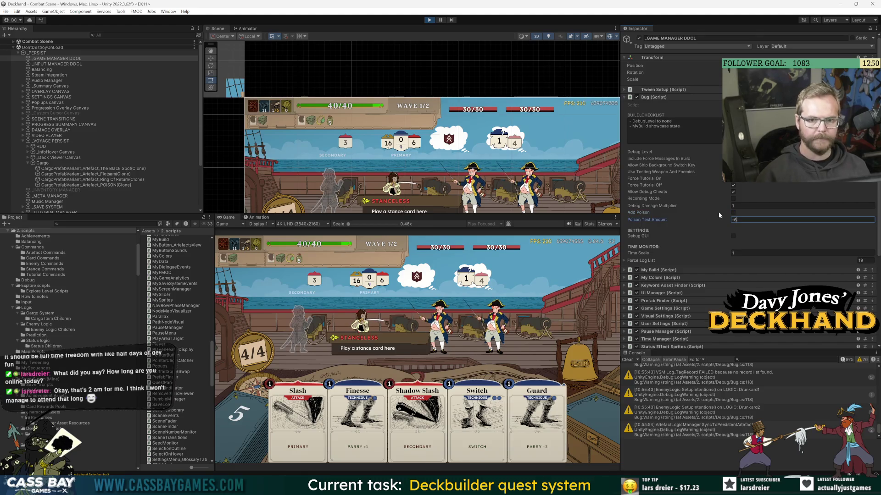
{"action": "left_click", "coordinate": [733, 213]}
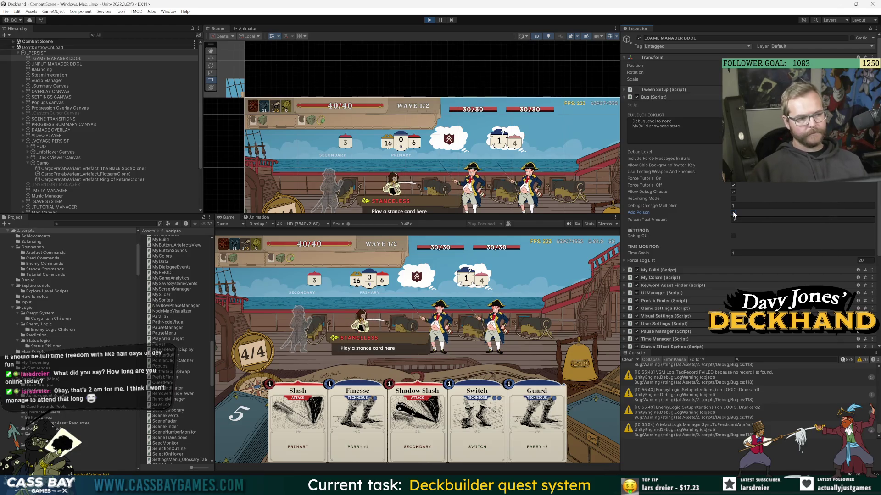
{"action": "type", "text": "5"}
{"action": "left_click", "coordinate": [733, 213]}
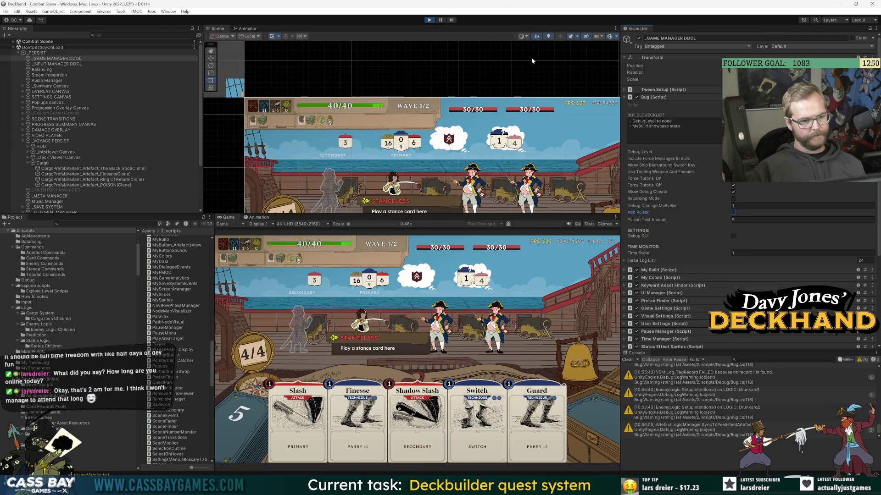
{"action": "left_click", "coordinate": [429, 21]}
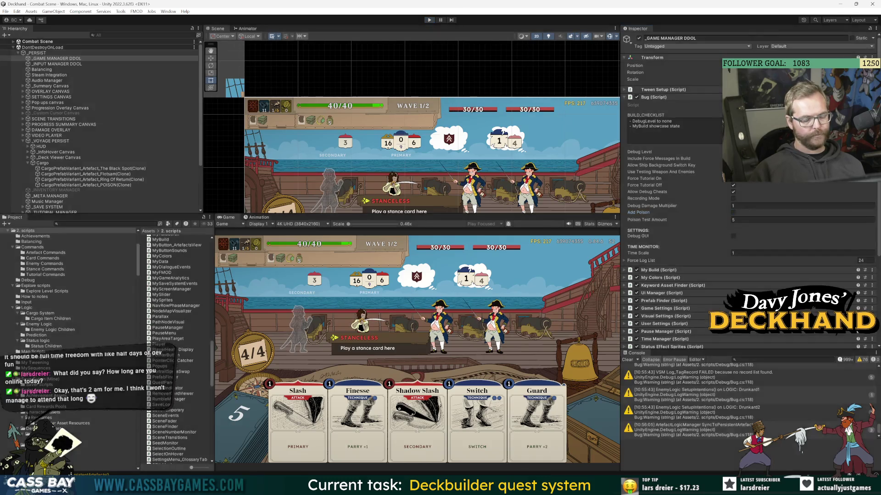
{"action": "key", "text": "alt+Tab"}
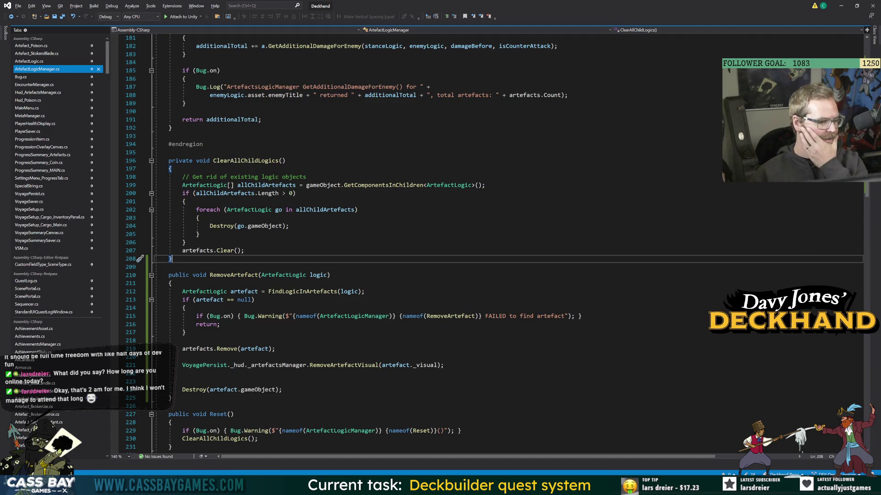
Below RemoveArtefactVisual, start a RemoveVisualSequence(InventoryItemVisual visual) method.
{"action": "left_click", "coordinate": [339, 365]}
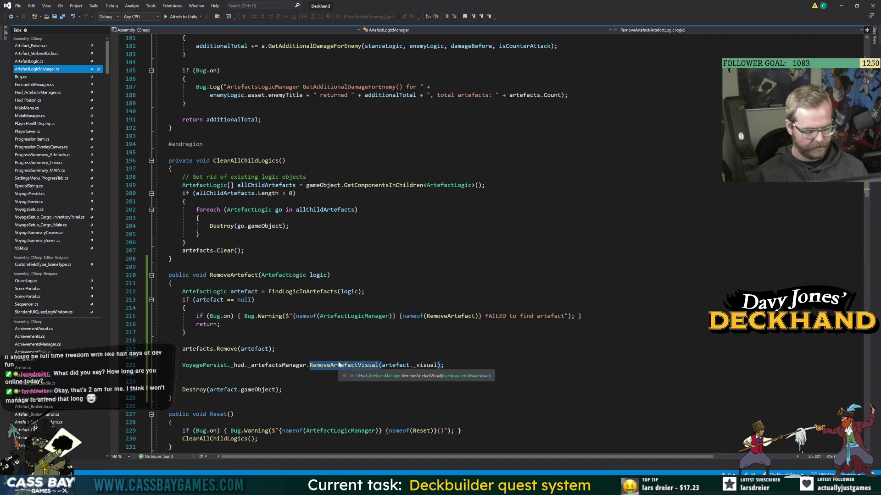
{"action": "key", "text": "F12"}
{"action": "left_click", "coordinate": [337, 285]}
{"action": "left_click", "coordinate": [173, 341]}
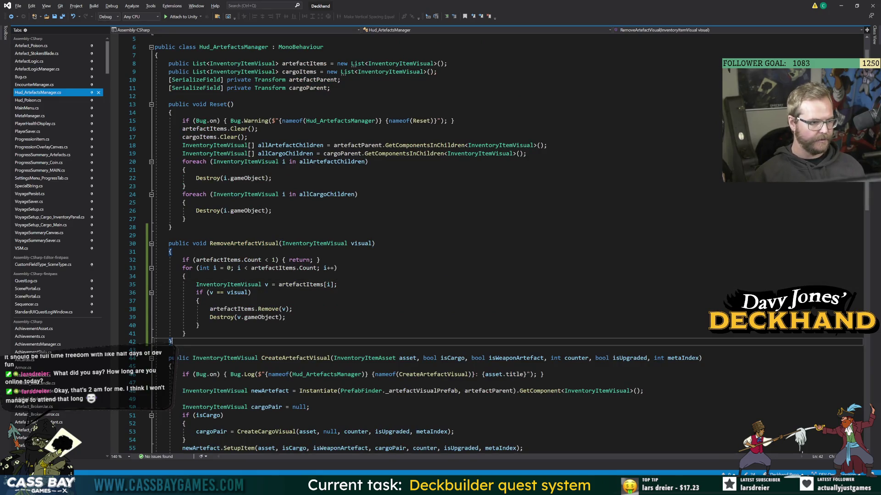
{"action": "key", "text": "Return"}
{"action": "key", "text": "Return"}
{"action": "type", "text": "private "}
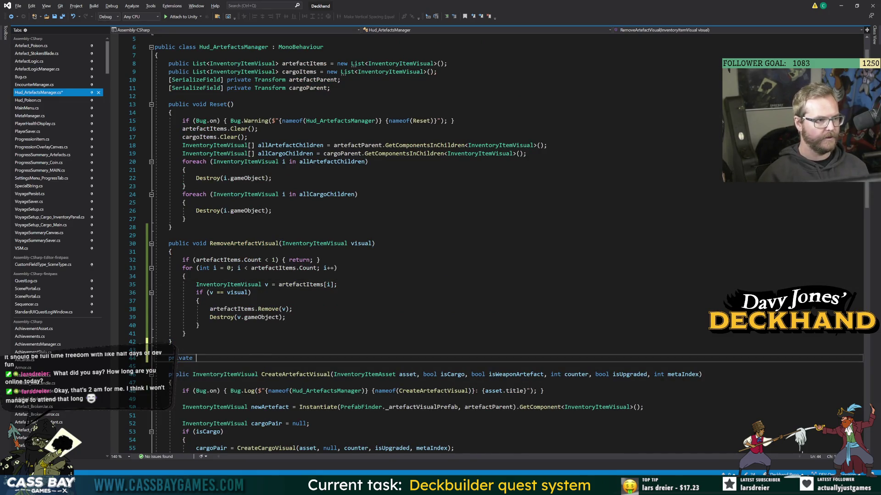
{"action": "type", "text": "void RemoveVisu"}
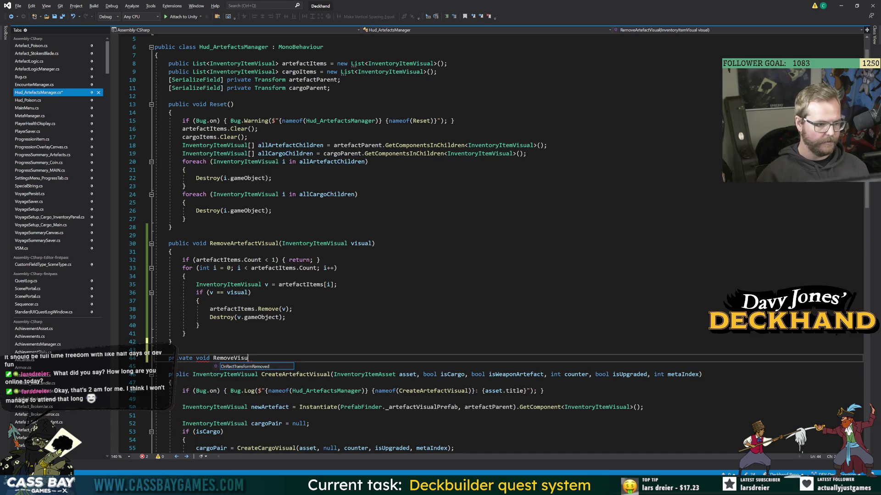
{"action": "type", "text": "alSequence(INv"}
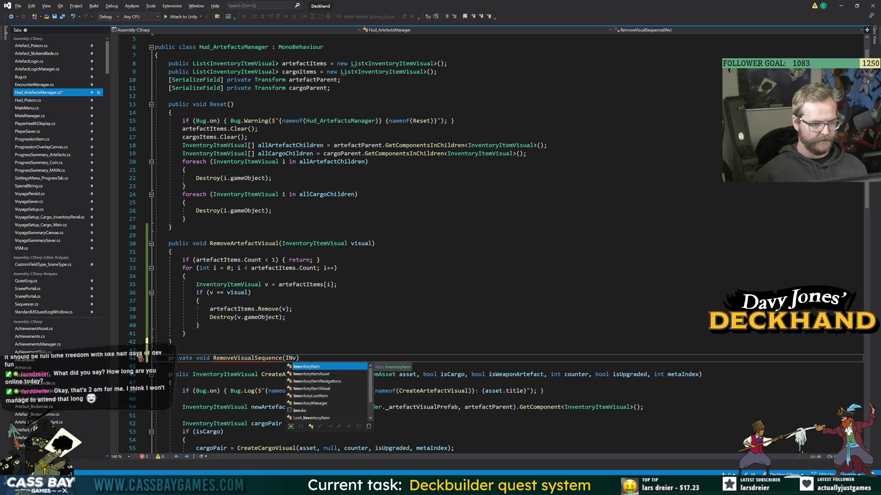
{"action": "key", "text": "Down"}
{"action": "key", "text": "Down"}
{"action": "key", "text": "Down"}
{"action": "type", "text": "visual"}
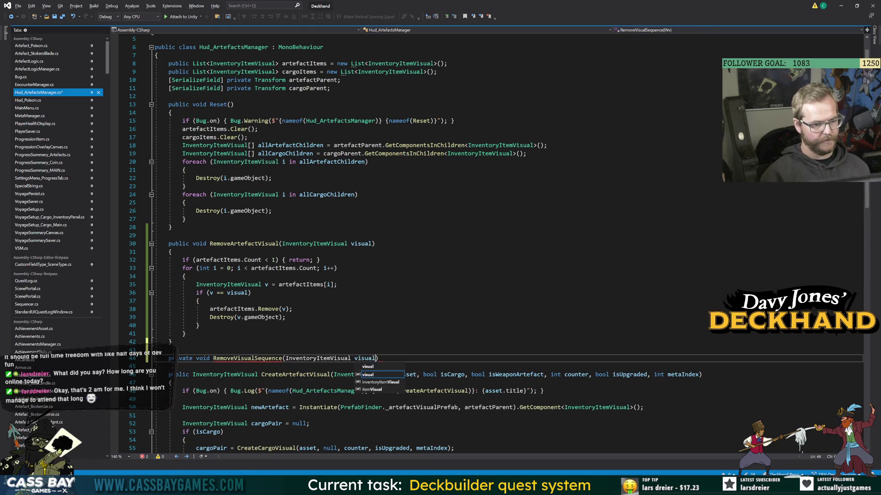
{"action": "key", "text": "End"}
{"action": "key", "text": "Return"}
{"action": "type", "text": "{"}
{"action": "key", "text": "Return"}
Add 'using DG.Tweening;' to the using directives at the top of the file.
{"action": "key", "text": "Up"}
{"action": "key", "text": "Up"}
{"action": "key", "text": "Up"}
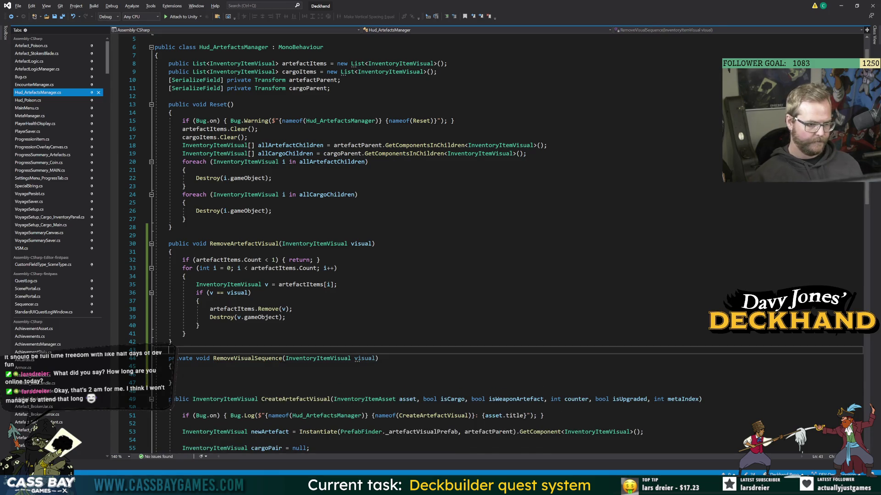
{"action": "scroll", "coordinate": [139, 381], "scroll_direction": "up", "scroll_amount": 2}
{"action": "left_click", "coordinate": [156, 70]}
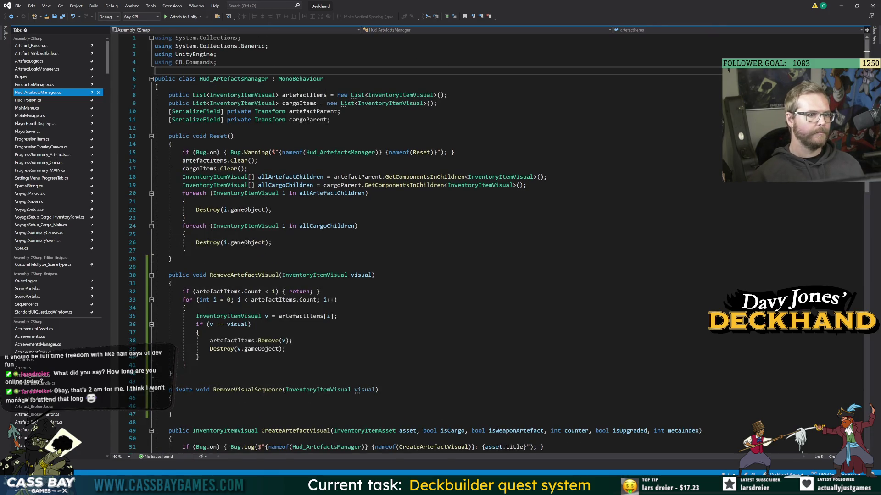
{"action": "key", "text": "Return"}
{"action": "key", "text": "Up"}
{"action": "type", "text": "using DGt"}
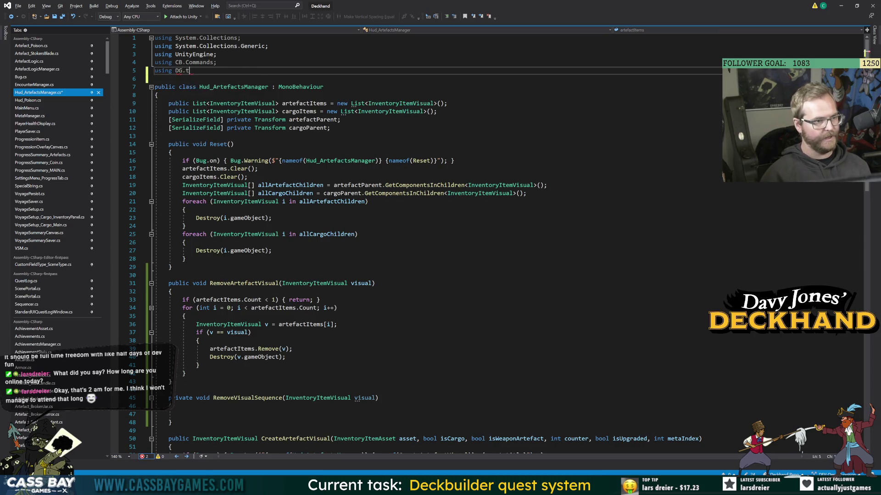
Create 'Sequence s = DOTween.Sequence();' inside RemoveVisualSequence.
{"action": "scroll", "coordinate": [413, 230], "scroll_direction": "down", "scroll_amount": 2}
{"action": "scroll", "coordinate": [413, 229], "scroll_direction": "down", "scroll_amount": 6}
{"action": "left_click", "coordinate": [182, 218]}
{"action": "type", "text": "Seque"}
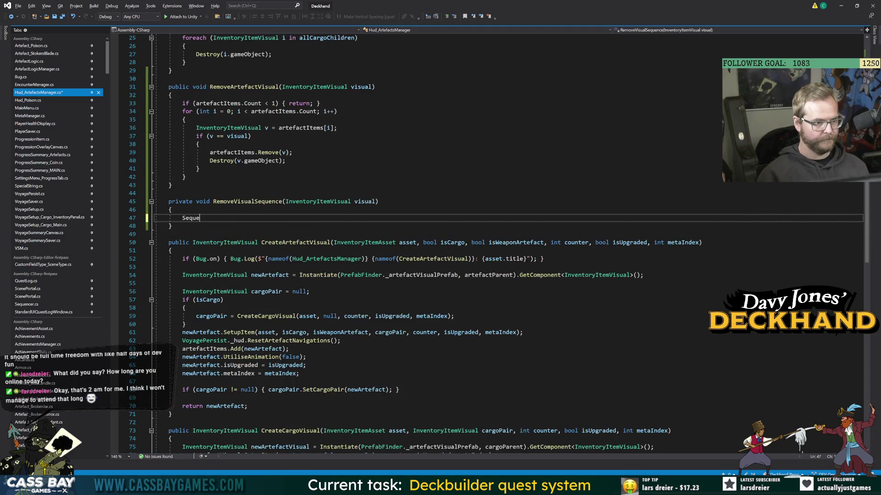
{"action": "type", "text": "nce s = DOT"}
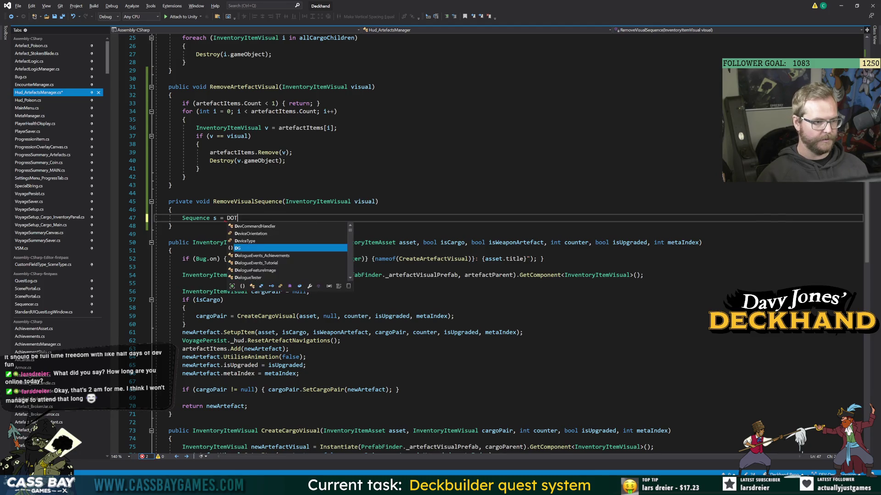
{"action": "type", "text": "ween.seq"}
{"action": "key", "text": "Tab"}
{"action": "type", "text": "();"}
{"action": "key", "text": "Return"}
Add an empty private void DestroyVisual() method after RemoveVisualSequence.
{"action": "key", "text": "Down"}
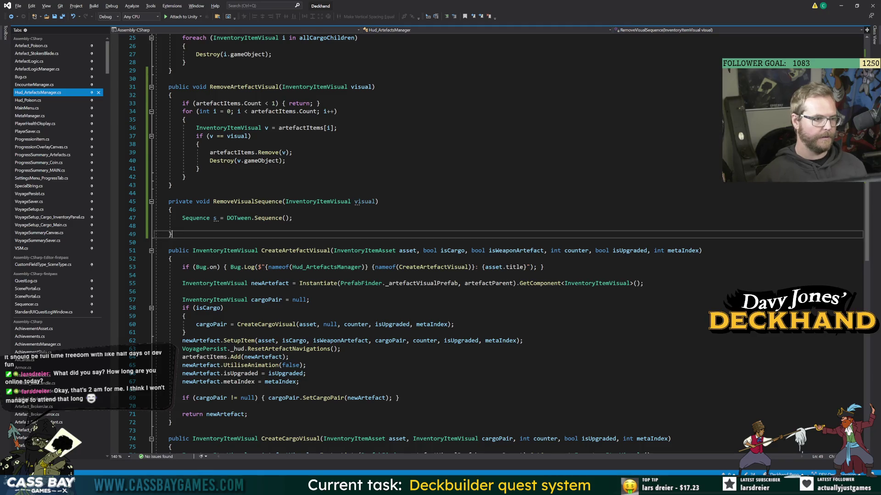
{"action": "key", "text": "Return"}
{"action": "type", "text": "private voi"}
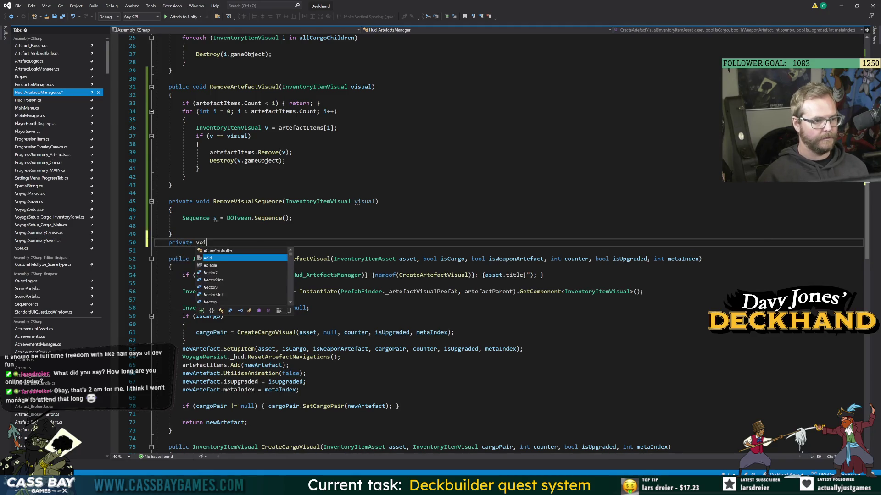
{"action": "type", "text": "d Destr"}
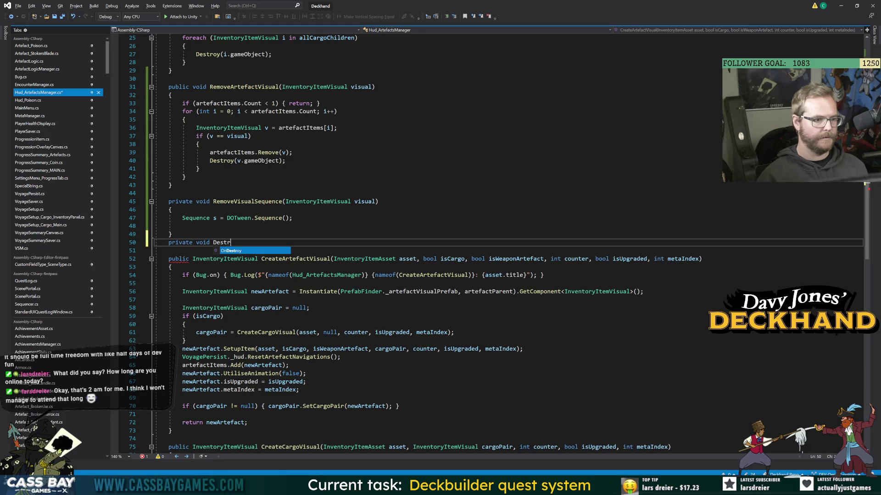
{"action": "type", "text": "oyVisual"}
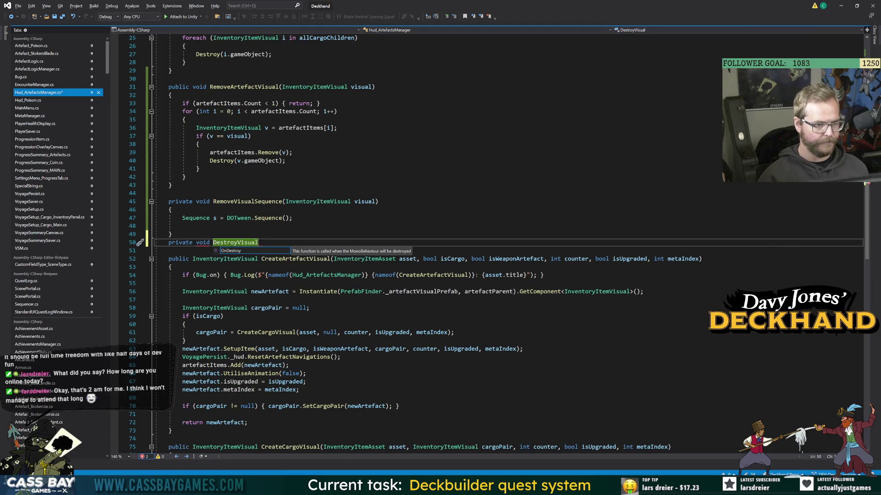
{"action": "type", "text": "("}
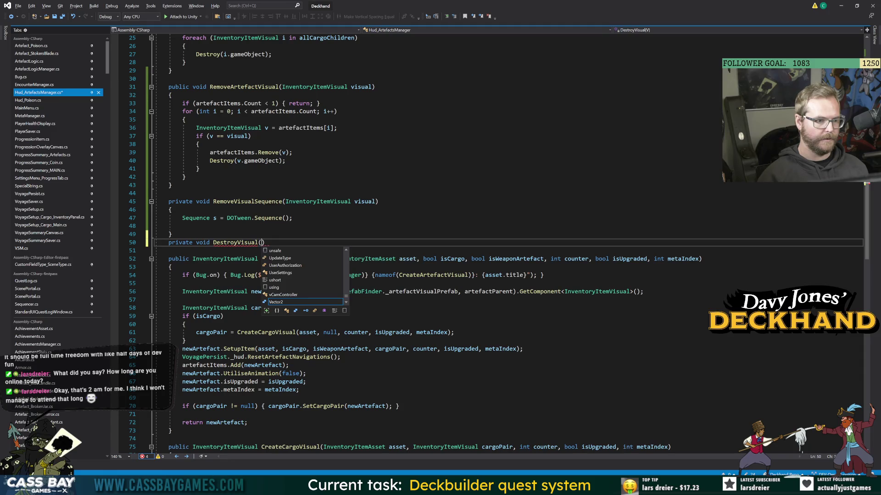
{"action": "type", "text": ")"}
{"action": "key", "text": "Return"}
{"action": "type", "text": "{"}
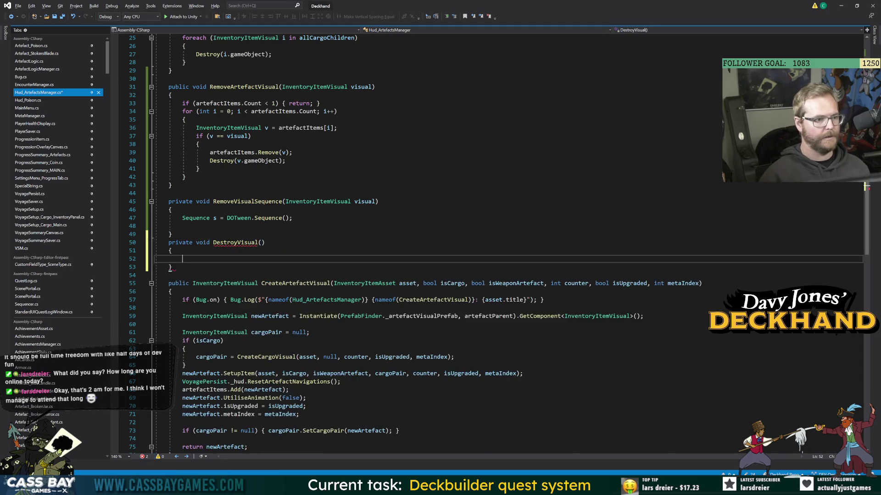
{"action": "key", "text": "Return"}
Declare a private InventoryItemVisual visualToDestroy field below the cargoParent field.
{"action": "scroll", "coordinate": [458, 244], "scroll_direction": "up", "scroll_amount": 2}
{"action": "scroll", "coordinate": [436, 243], "scroll_direction": "up", "scroll_amount": 6}
{"action": "left_click", "coordinate": [333, 127]}
{"action": "key", "text": "Return"}
{"action": "key", "text": "Return"}
{"action": "type", "text": "private "}
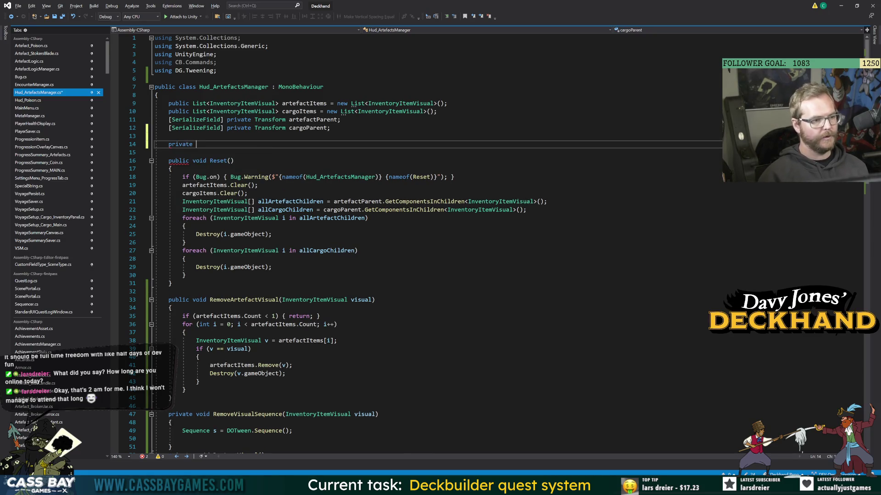
{"action": "type", "text": "INve"}
{"action": "key", "text": "Down"}
{"action": "key", "text": "Down"}
{"action": "key", "text": "Down"}
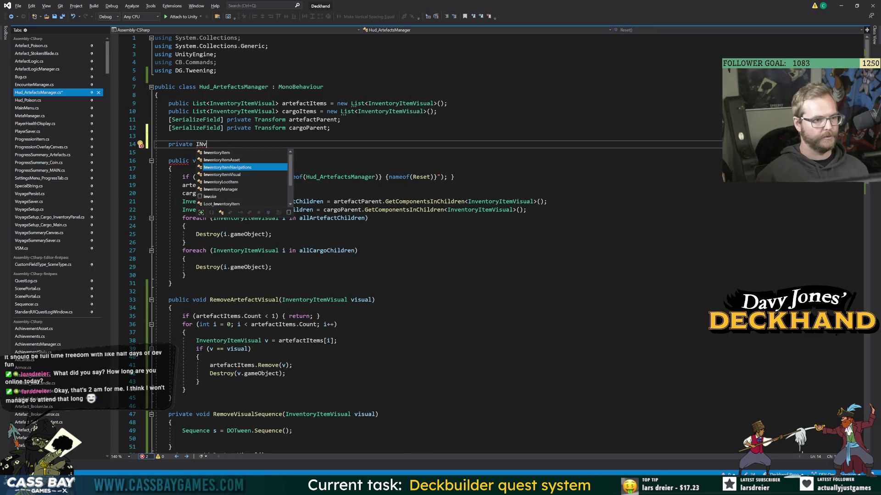
{"action": "type", "text": "visualToDestroy"}
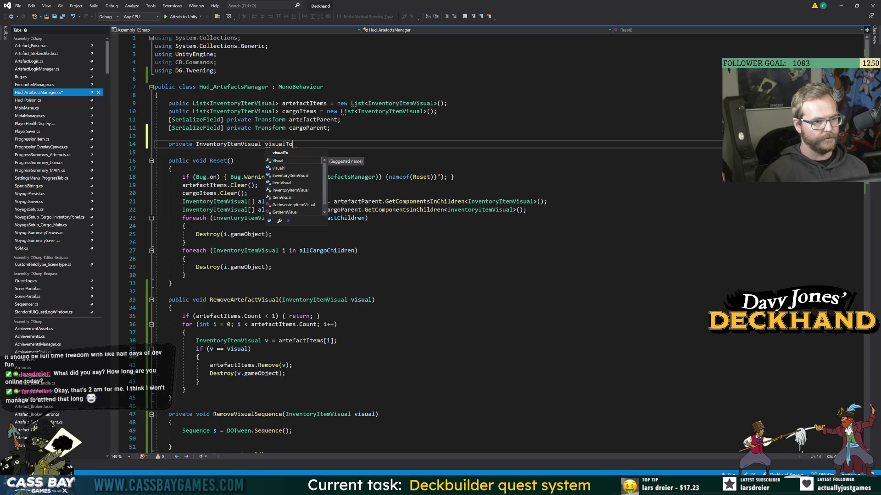
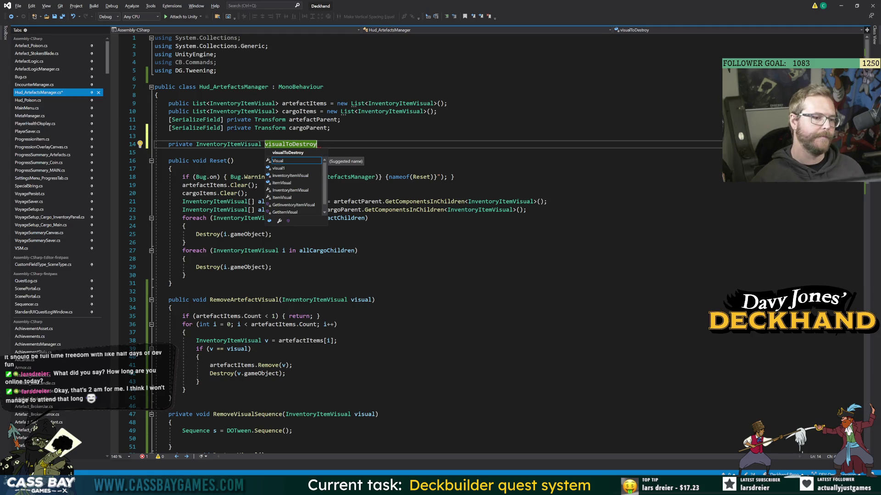
Delete the visualToDestroy field from Hud_ArtefactsManager and save the script.
{"action": "key", "text": "Escape"}
{"action": "key", "text": "shift+Up"}
{"action": "key", "text": "shift+Up"}
{"action": "key", "text": "BackSpace"}
{"action": "left_click", "coordinate": [185, 243]}
{"action": "key", "text": "ctrl+s"}
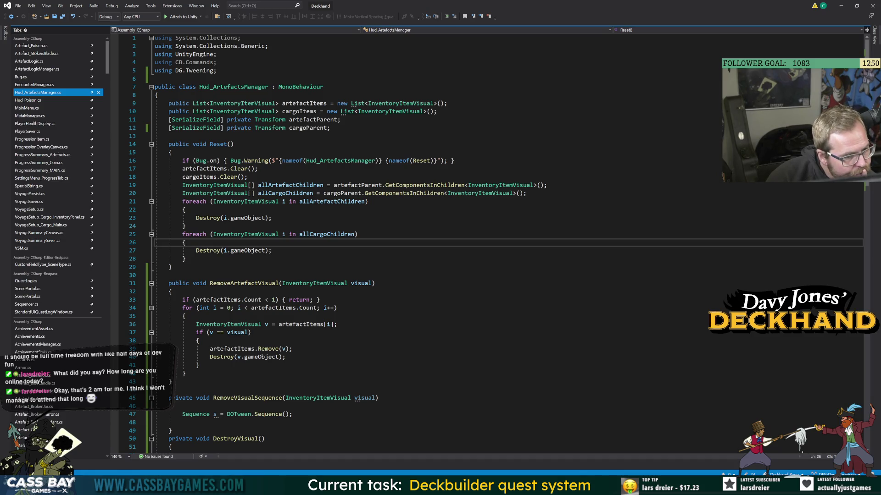
Delete the RemoveVisualSequence and DestroyVisual methods.
{"action": "scroll", "coordinate": [459, 243], "scroll_direction": "down", "scroll_amount": 5}
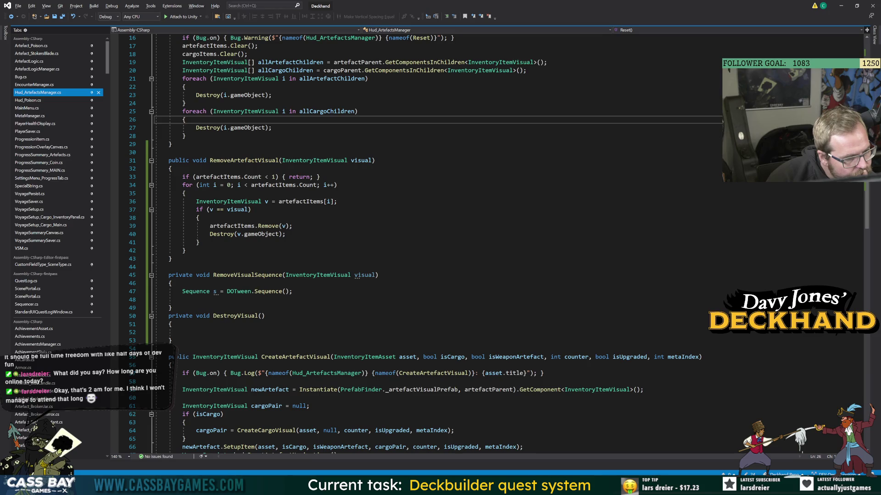
{"action": "scroll", "coordinate": [459, 243], "scroll_direction": "up", "scroll_amount": 3}
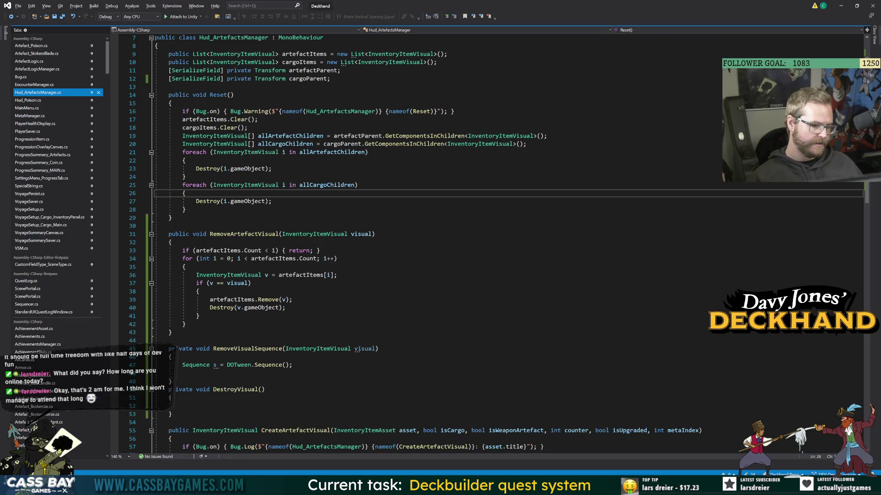
{"action": "left_click_drag", "start_coordinate": [155, 348], "coordinate": [154, 423]}
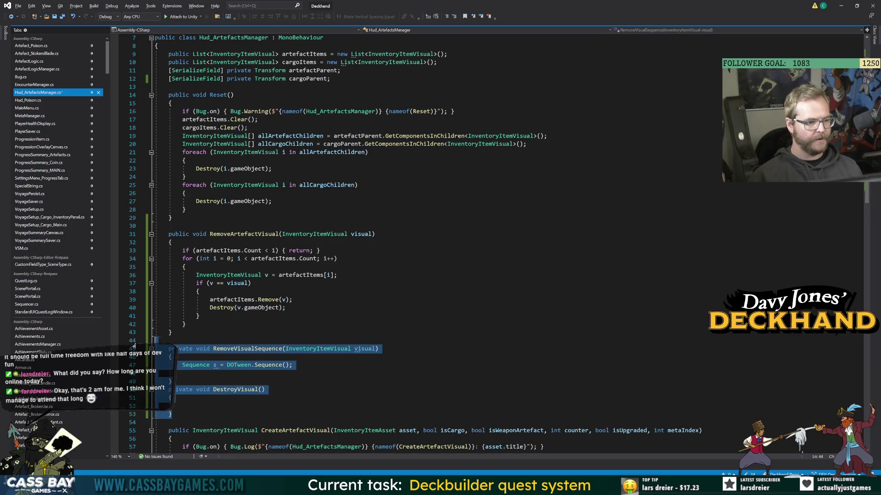
{"action": "key", "text": "Delete"}
{"action": "left_click", "coordinate": [198, 292]}
Remove the unused 'using DG.Tweening;' import line.
{"action": "scroll", "coordinate": [459, 244], "scroll_direction": "up", "scroll_amount": 2}
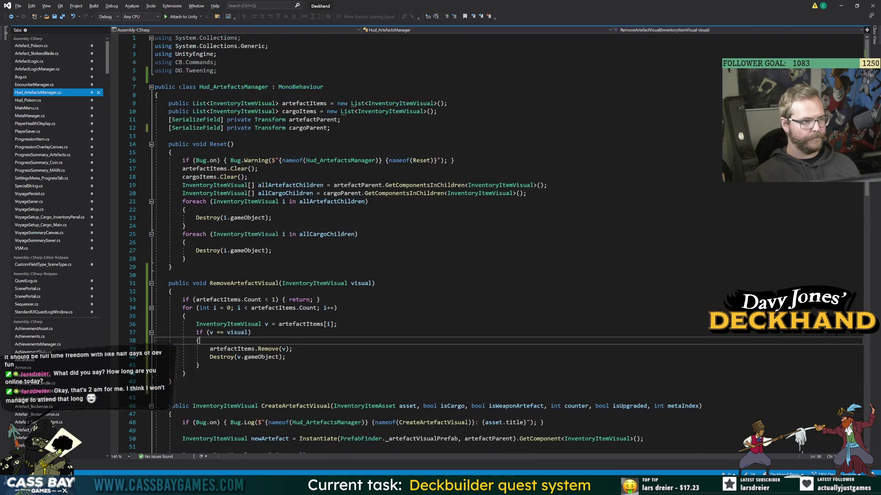
{"action": "left_click", "coordinate": [216, 70]}
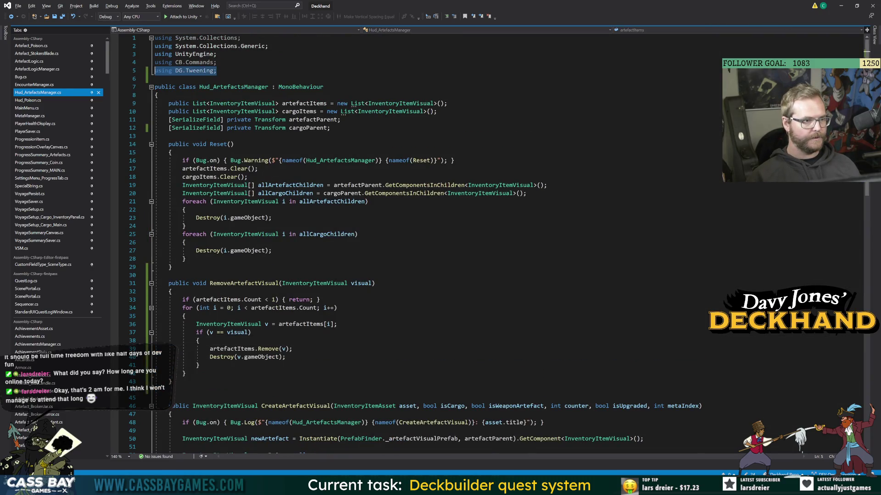
{"action": "key", "text": "BackSpace"}
{"action": "key", "text": "BackSpace"}
{"action": "key", "text": "BackSpace"}
{"action": "scroll", "coordinate": [459, 243], "scroll_direction": "down", "scroll_amount": 4}
{"action": "left_click", "coordinate": [185, 267]}
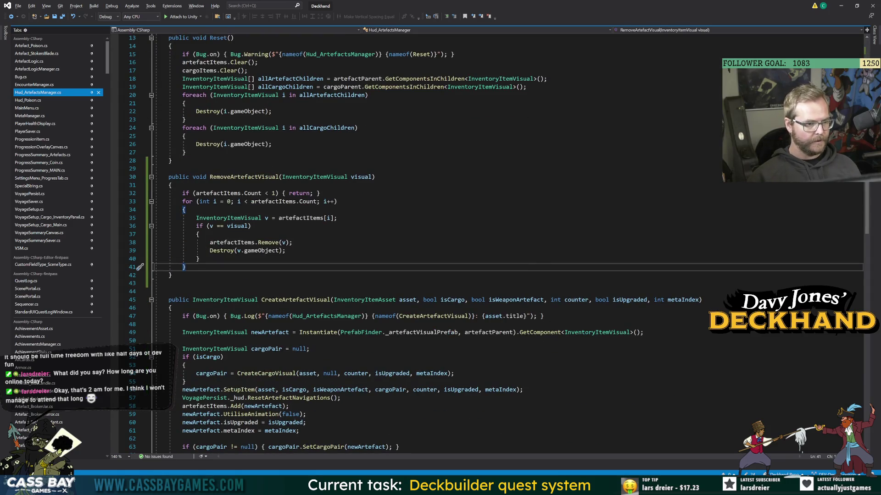
{"action": "left_click", "coordinate": [228, 218]}
Add an empty public void RemoveSelfFromHud() method below Awake in InventoryItemVisual.
{"action": "key", "text": "F12"}
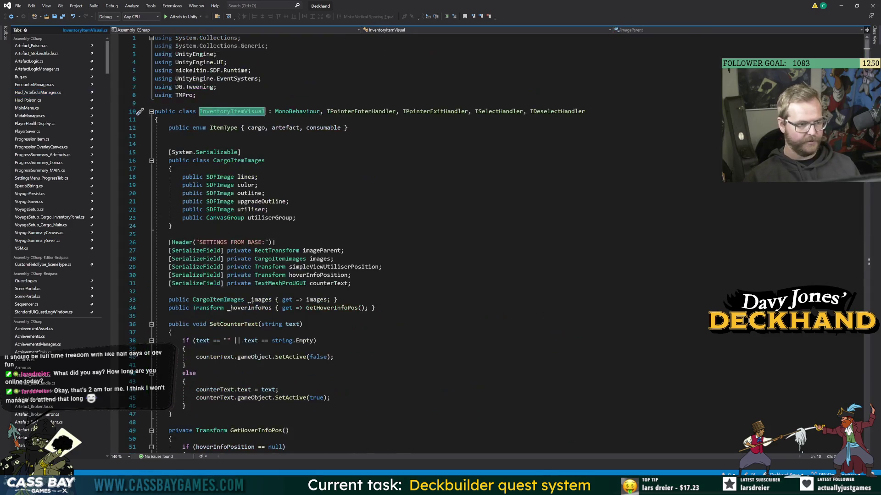
{"action": "scroll", "coordinate": [459, 243], "scroll_direction": "down", "scroll_amount": 5}
{"action": "scroll", "coordinate": [458, 243], "scroll_direction": "down", "scroll_amount": 20}
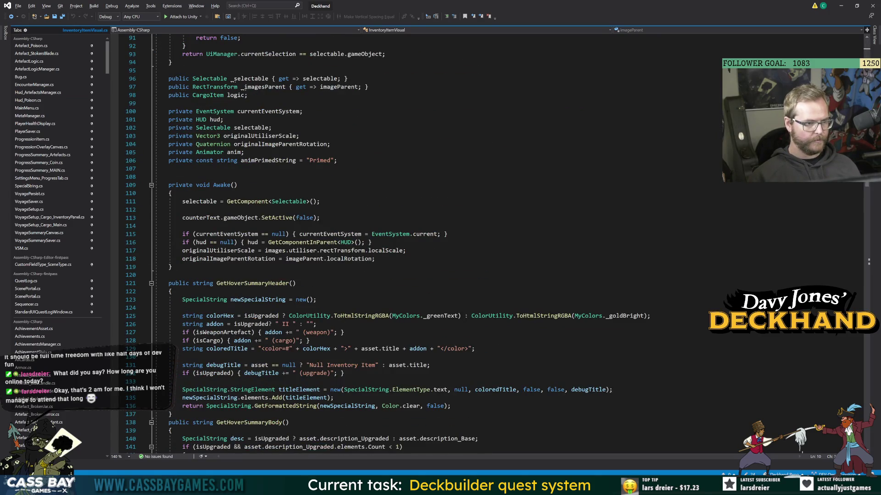
{"action": "left_click", "coordinate": [175, 267]}
{"action": "key", "text": "Return"}
{"action": "key", "text": "Return"}
{"action": "type", "text": "public void RemoveSelf"}
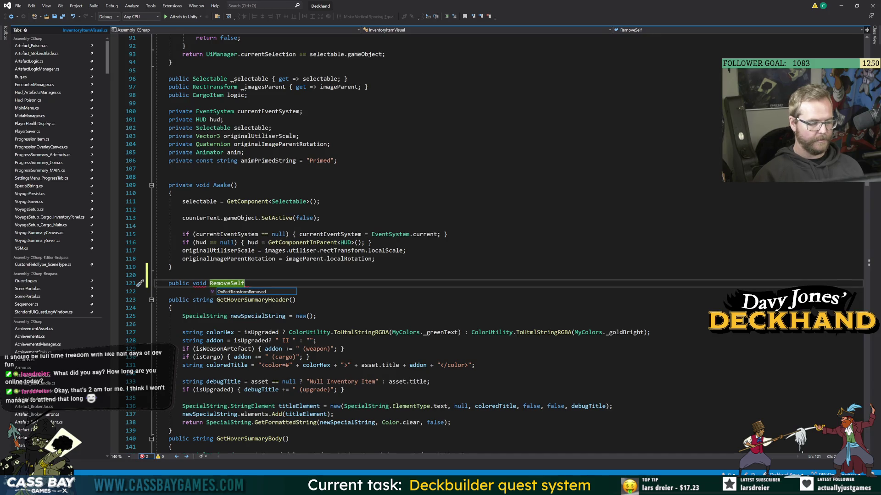
{"action": "type", "text": "FromHud()"}
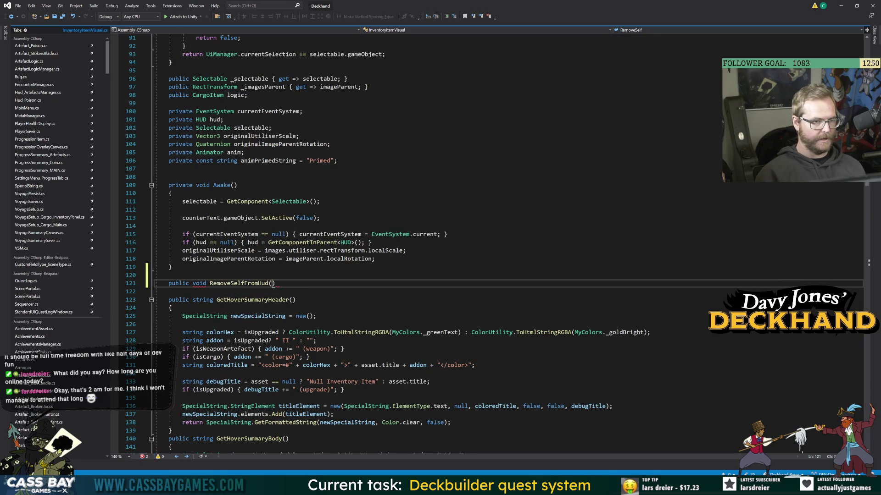
{"action": "key", "text": "Return"}
{"action": "type", "text": "{"}
{"action": "key", "text": "Return"}
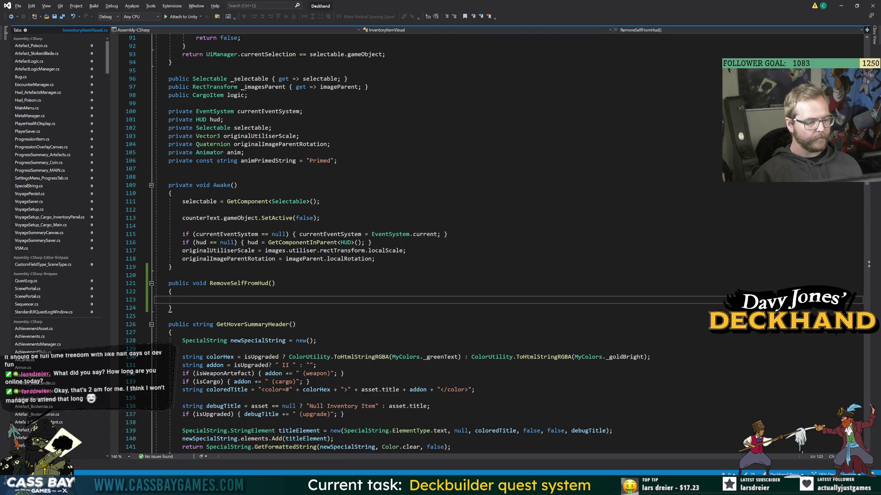
{"action": "scroll", "coordinate": [458, 243], "scroll_direction": "up", "scroll_amount": 20}
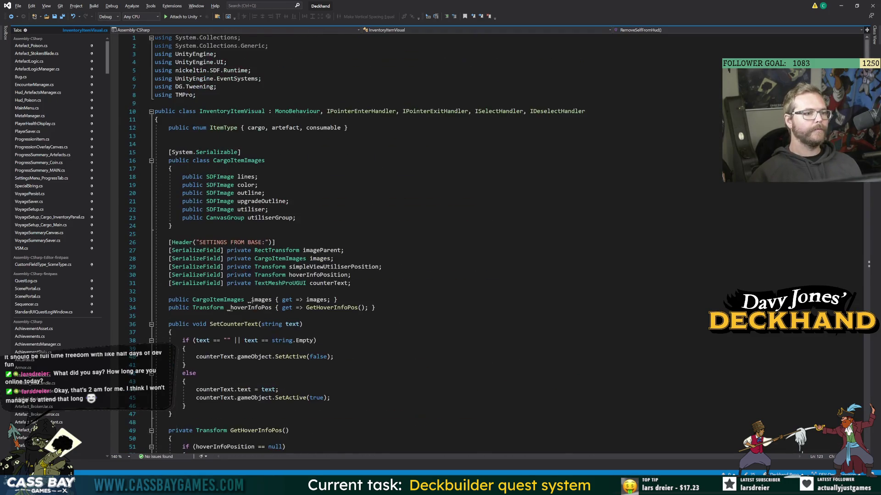
{"action": "scroll", "coordinate": [251, 301], "scroll_direction": "down", "scroll_amount": 8}
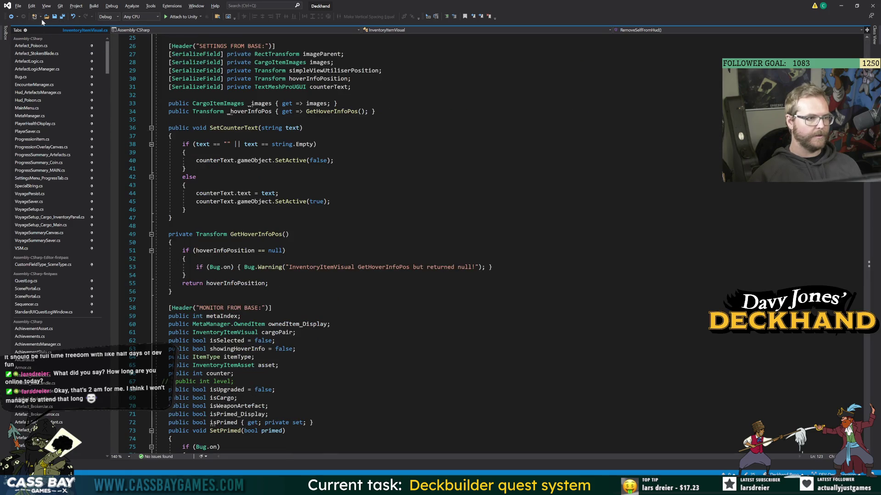
{"action": "left_click", "coordinate": [11, 17]}
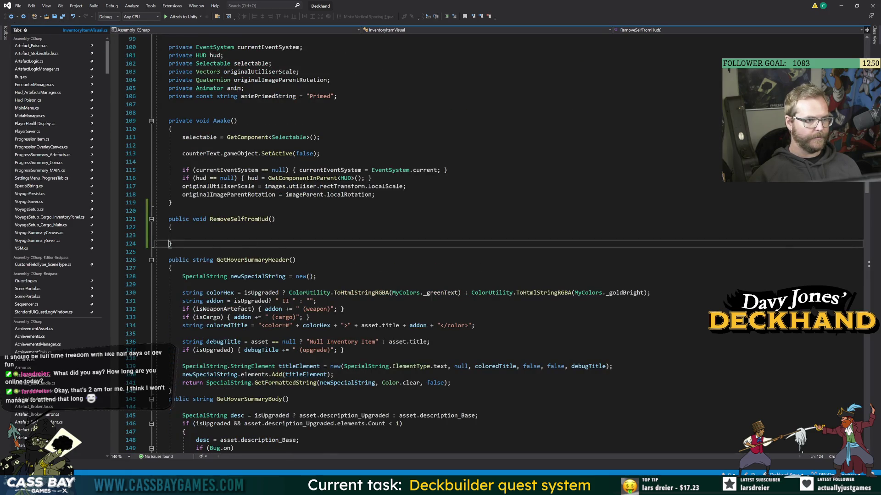
In RemoveArtefactVisual, replace Destroy(v.gameObject) with v.RemoveSelfFromHud(); and save.
{"action": "left_click", "coordinate": [11, 17]}
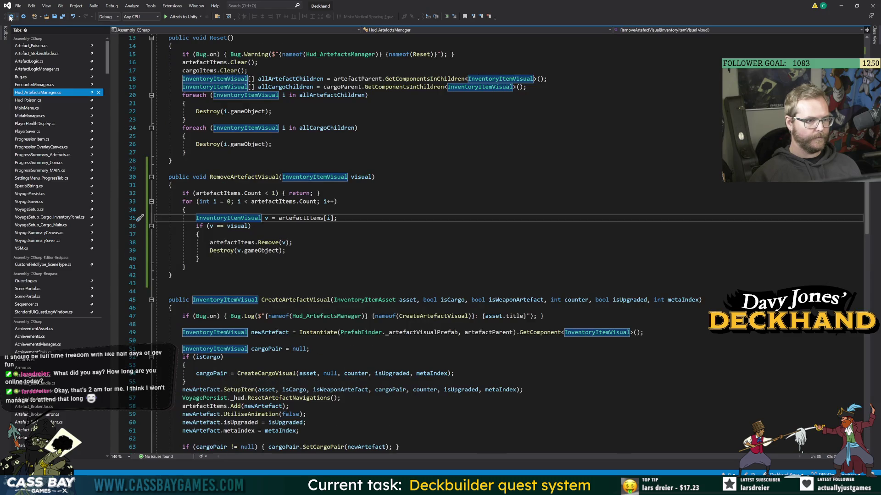
{"action": "left_click_drag", "start_coordinate": [285, 250], "coordinate": [211, 251]}
{"action": "type", "text": "v."}
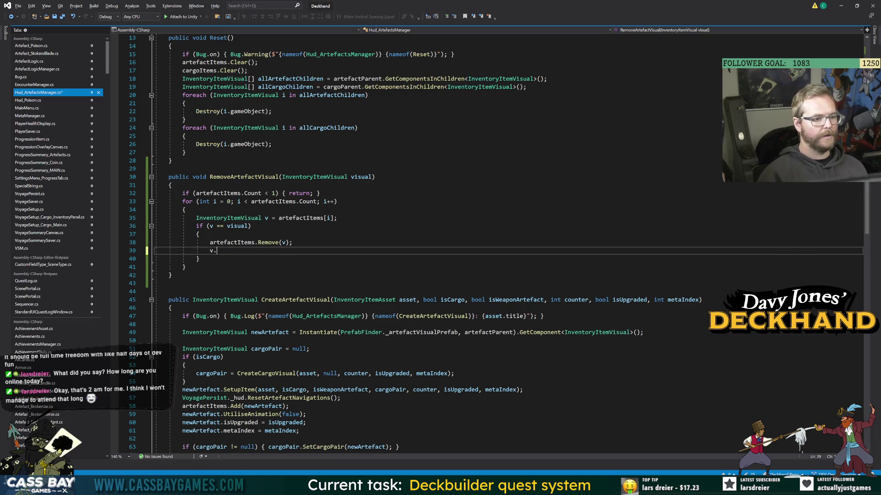
{"action": "type", "text": "RemoveSelfFromHud();"}
{"action": "key", "text": "ctrl+s"}
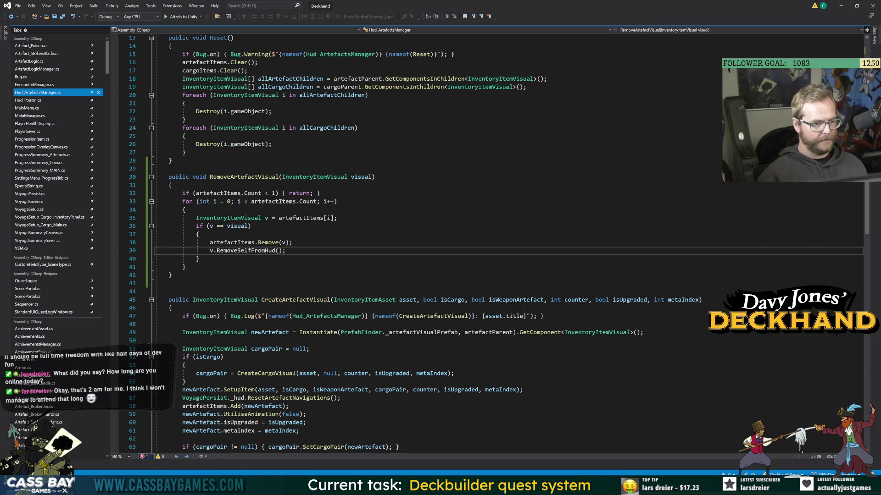
{"action": "key", "text": "F12"}
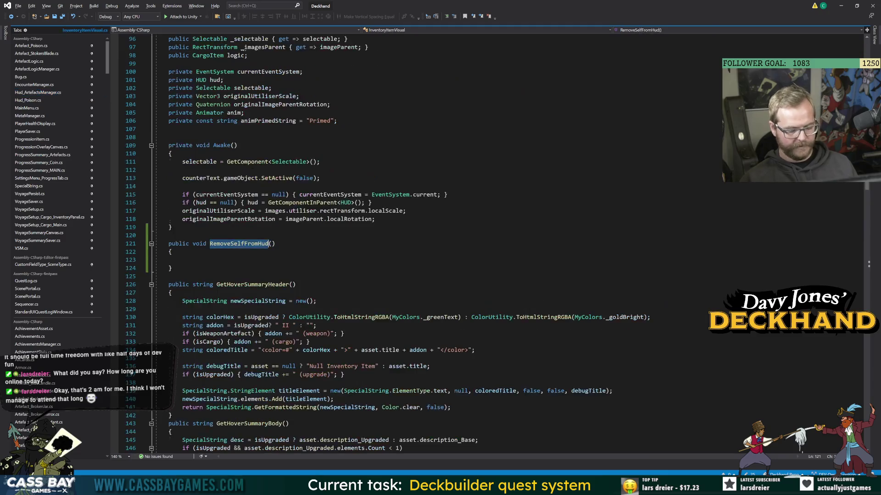
Declare a private DestroySelf() method below RemoveSelfFromHud.
{"action": "key", "text": "Down"}
{"action": "key", "text": "Down"}
{"action": "key", "text": "Down"}
{"action": "key", "text": "Return"}
{"action": "key", "text": "Return"}
{"action": "type", "text": "priv"}
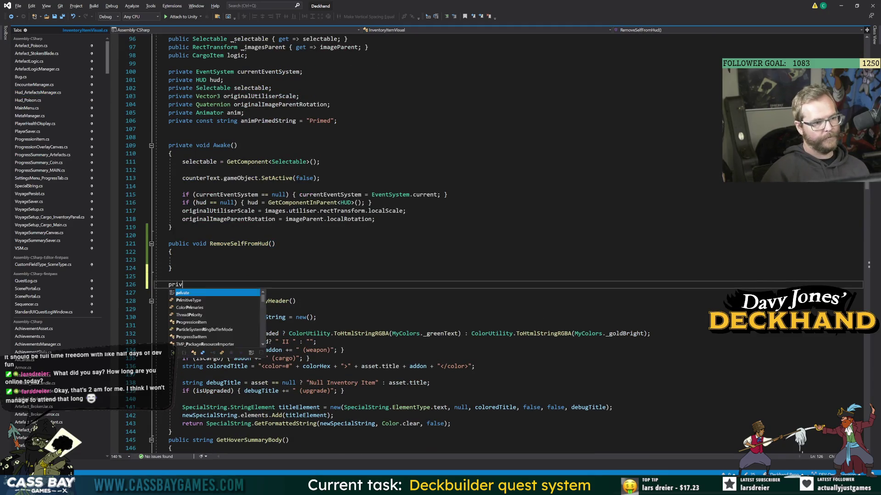
{"action": "type", "text": "ate void DestroySelf() {"}
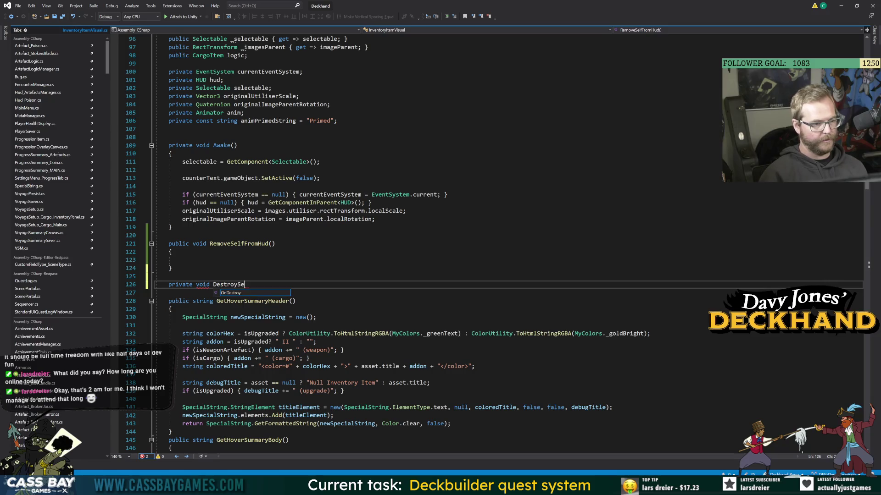
{"action": "key", "text": "Return"}
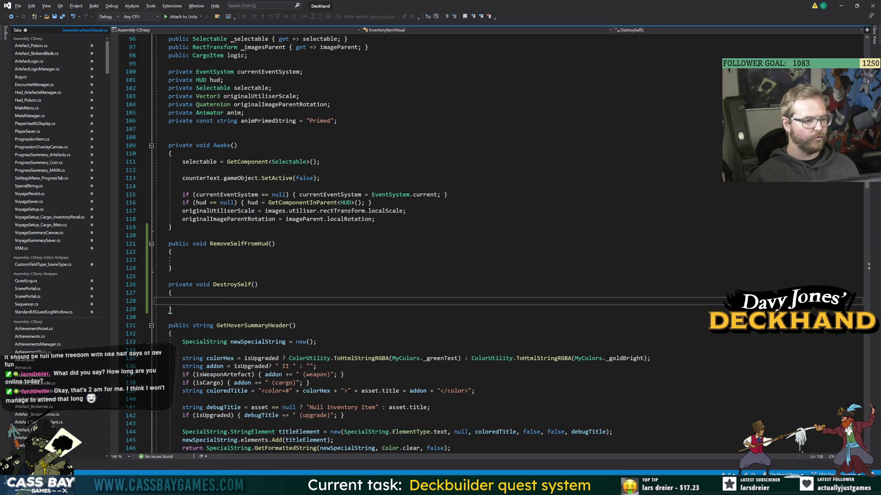
Give DestroySelf the body Destroy(this.gameObject);.
{"action": "type", "text": "GameObject.des"}
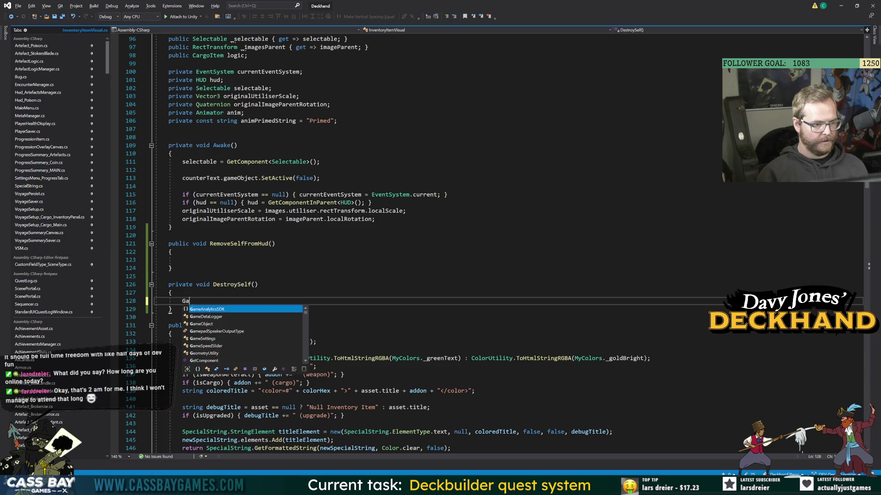
{"action": "key", "text": "Escape"}
{"action": "key", "text": "BackSpace"}
{"action": "key", "text": "BackSpace"}
{"action": "key", "text": "BackSpace"}
{"action": "type", "text": "Dest"}
{"action": "key", "text": "BackSpace"}
{"action": "key", "text": "BackSpace"}
{"action": "key", "text": "BackSpace"}
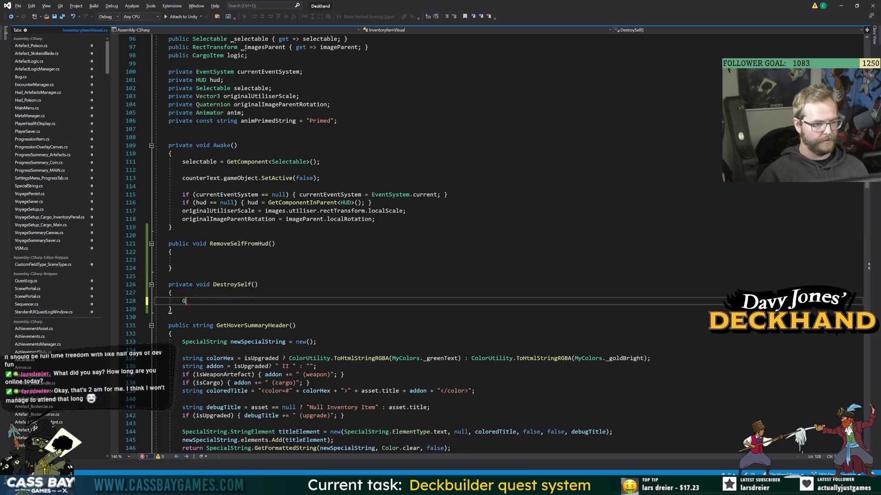
{"action": "type", "text": "Destroy"}
{"action": "key", "text": "Escape"}
{"action": "type", "text": "(this.gameObject);"}
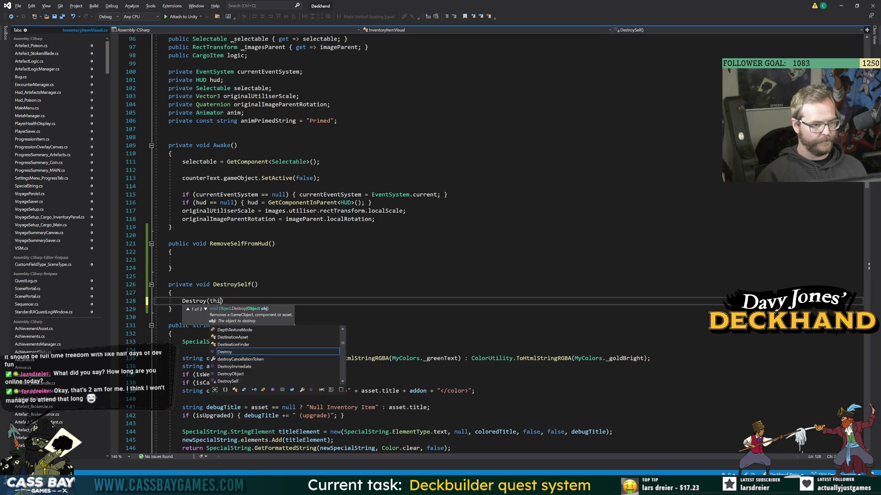
{"action": "left_click", "coordinate": [170, 269]}
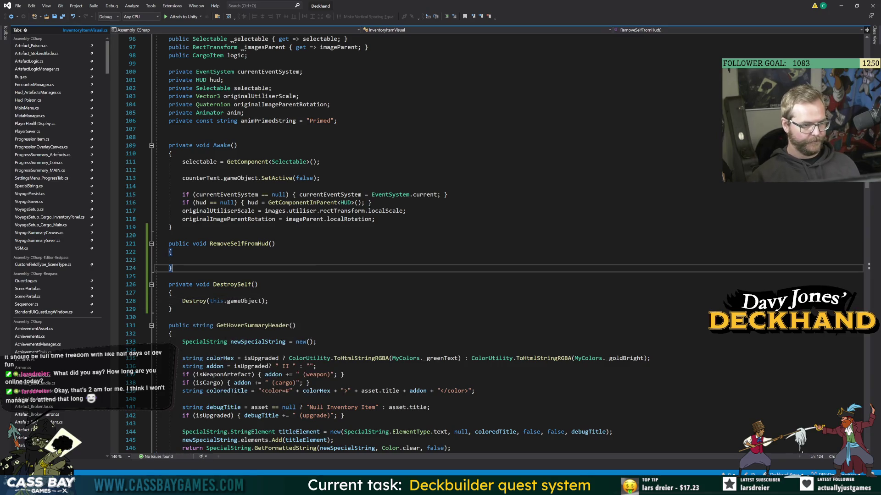
{"action": "left_click", "coordinate": [182, 260]}
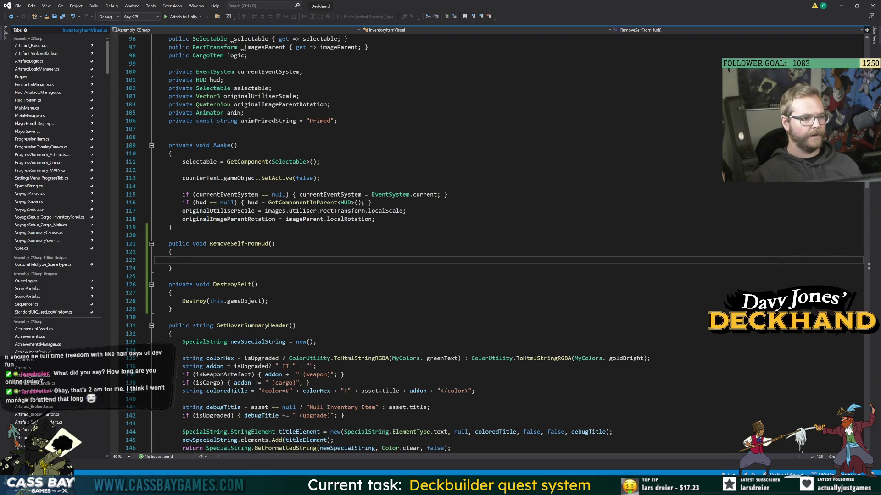
{"action": "scroll", "coordinate": [494, 245], "scroll_direction": "up", "scroll_amount": 1}
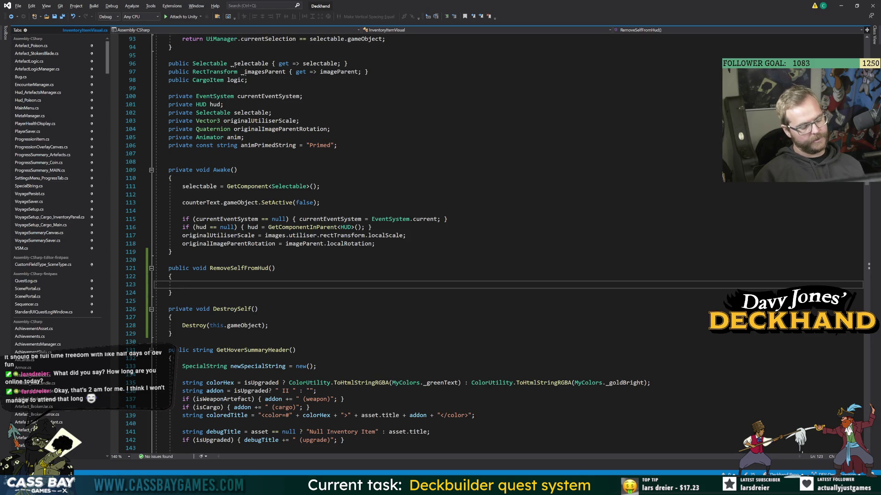
In RemoveSelfFromHud, create a removeSequence from DOTween.Sequence().
{"action": "type", "text": "Sequence"}
{"action": "type", "text": " removeSec"}
{"action": "type", "text": "uence"}
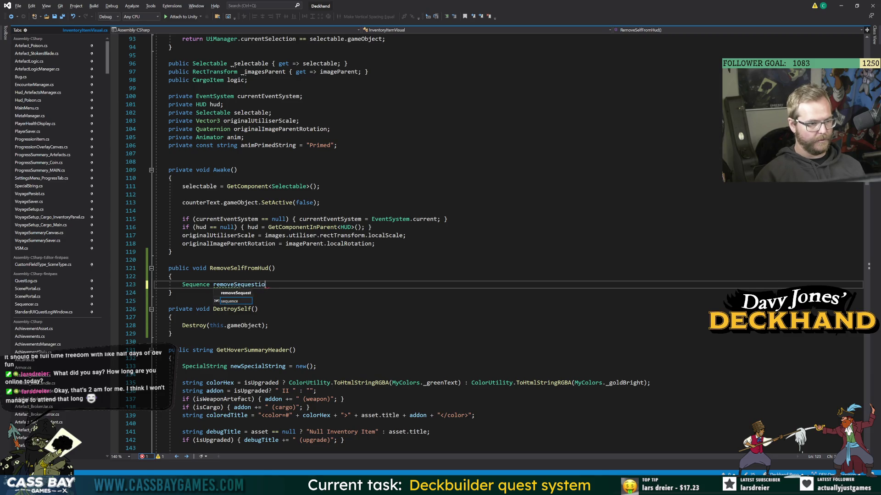
{"action": "type", "text": " = DOTween.seq"}
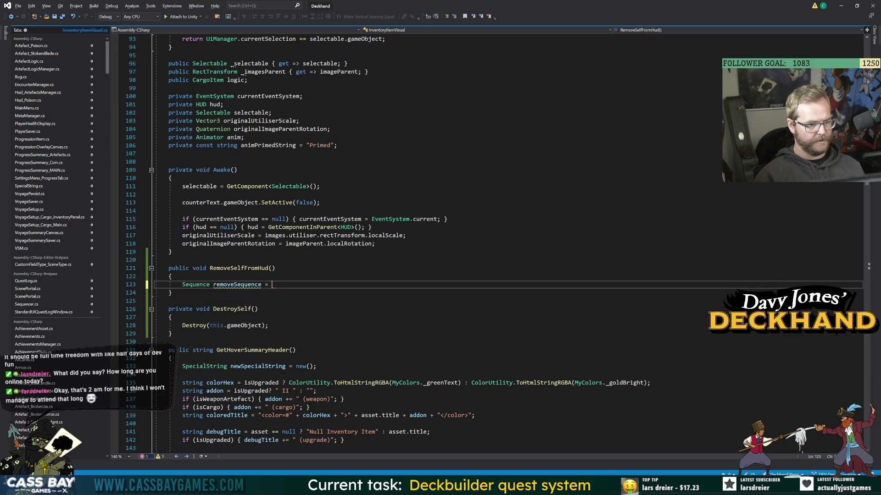
{"action": "key", "text": "Tab"}
{"action": "type", "text": "();"}
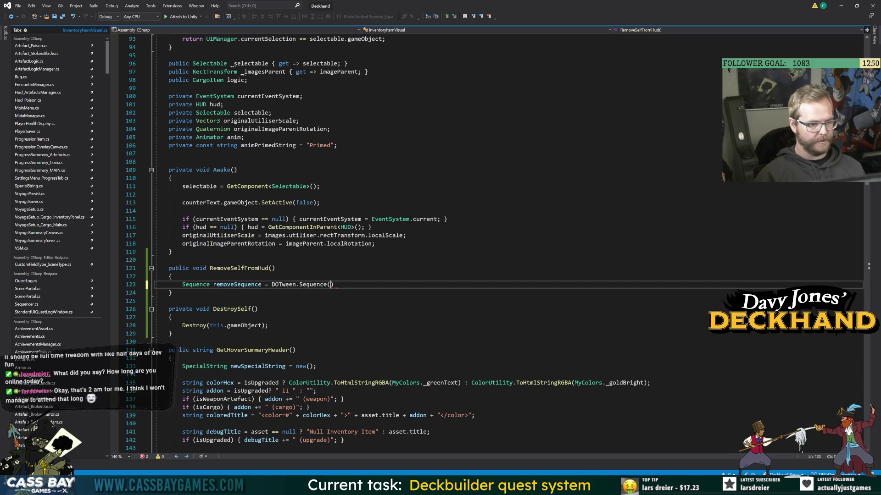
{"action": "key", "text": "Return"}
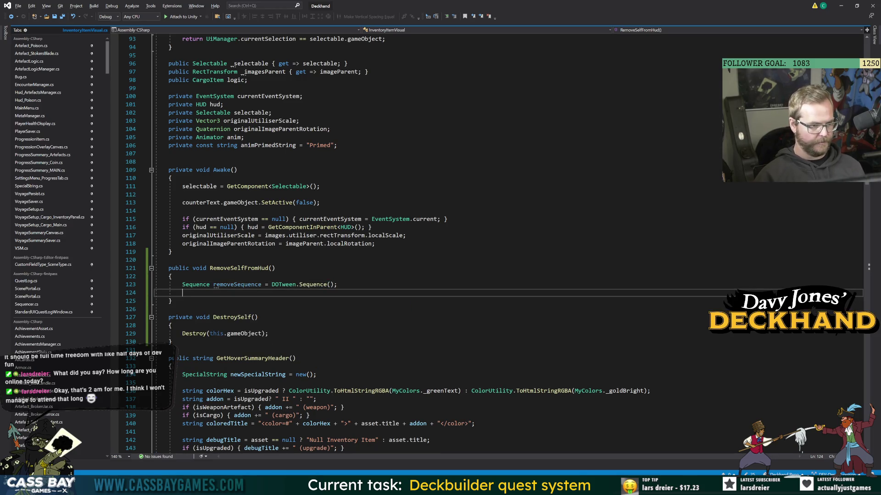
{"action": "scroll", "coordinate": [441, 243], "scroll_direction": "up", "scroll_amount": 5}
{"action": "scroll", "coordinate": [440, 243], "scroll_direction": "down", "scroll_amount": 5}
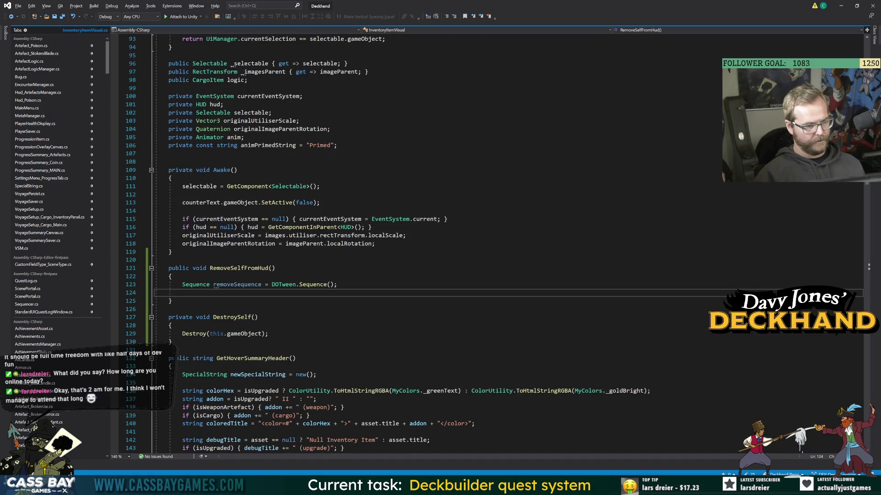
Start a removeSequence.AppendCallback call with a placeholder anim argument.
{"action": "type", "text": "removeSequence."}
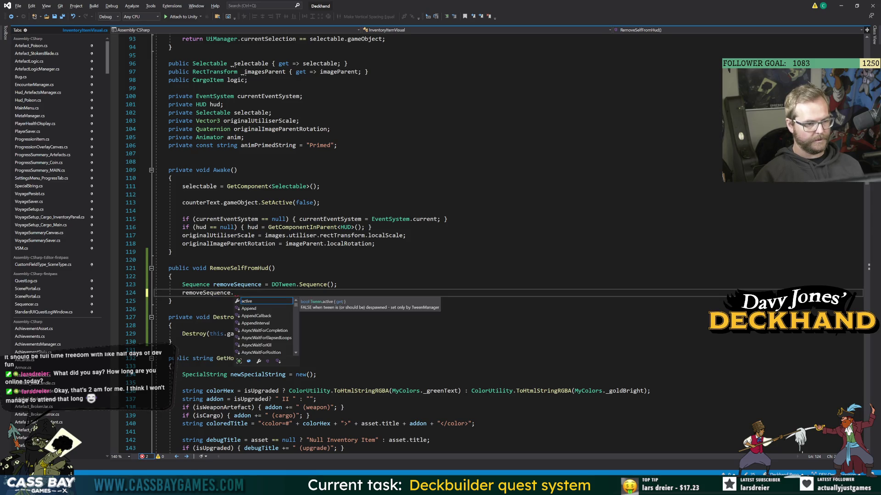
{"action": "type", "text": "AppendC"}
{"action": "key", "text": "Tab"}
{"action": "type", "text": "("}
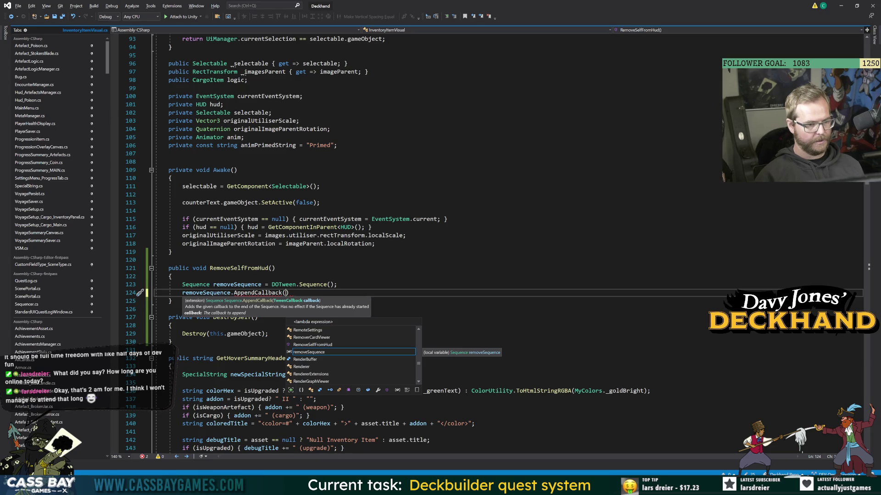
{"action": "type", "text": "anim"}
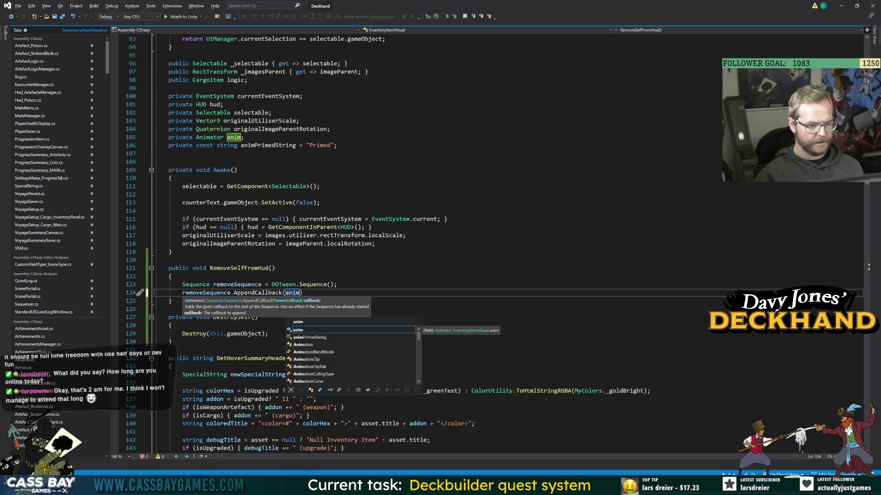
{"action": "left_click", "coordinate": [175, 235]}
Look through the class to locate the existing UtiliseAnimation method.
{"action": "scroll", "coordinate": [321, 243], "scroll_direction": "up", "scroll_amount": 20}
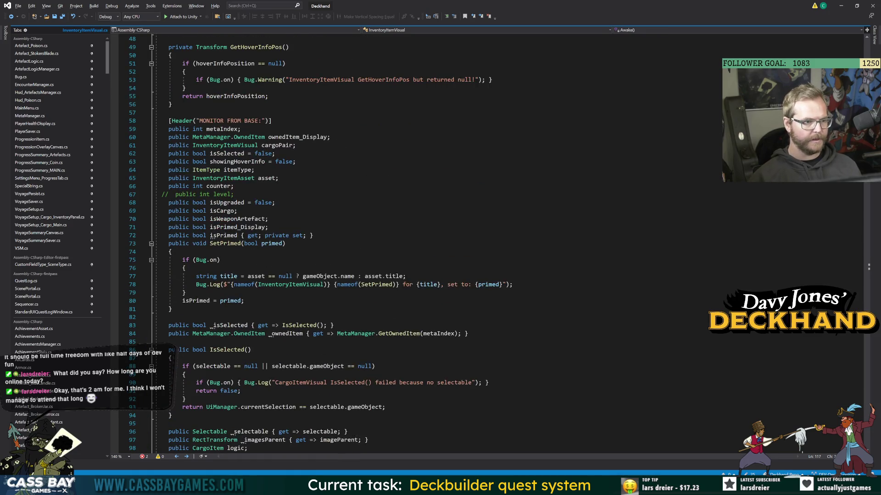
{"action": "scroll", "coordinate": [321, 243], "scroll_direction": "up", "scroll_amount": 8}
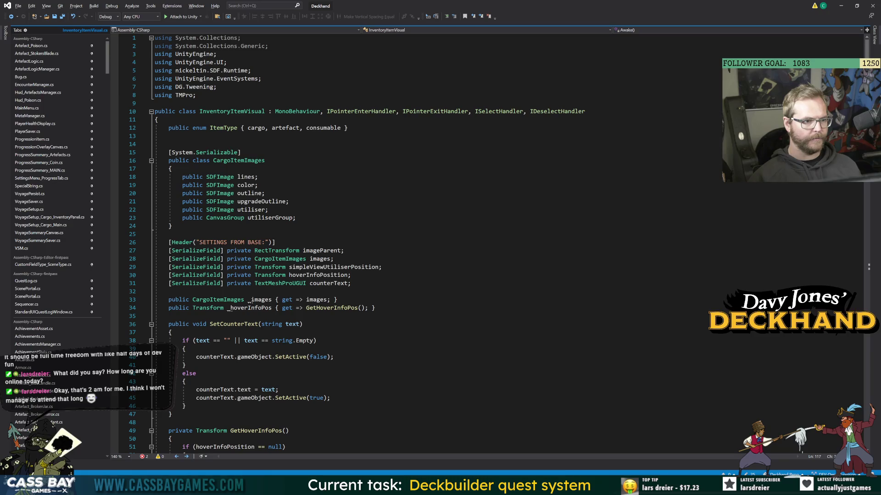
{"action": "scroll", "coordinate": [321, 243], "scroll_direction": "down", "scroll_amount": 20}
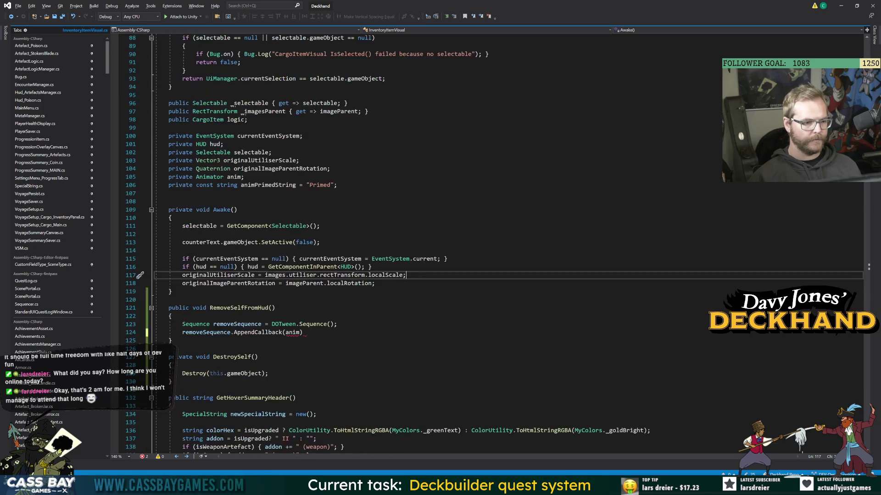
{"action": "scroll", "coordinate": [441, 243], "scroll_direction": "down", "scroll_amount": 12}
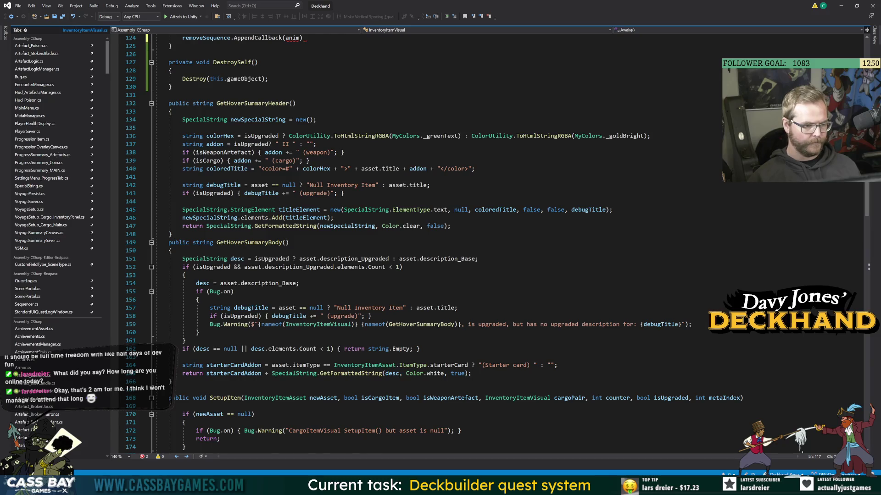
{"action": "scroll", "coordinate": [440, 243], "scroll_direction": "down", "scroll_amount": 19}
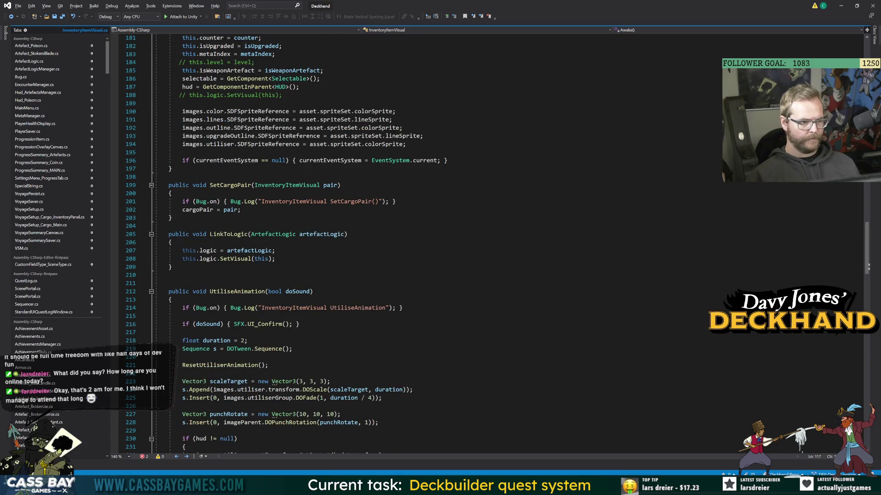
{"action": "left_click", "coordinate": [236, 292]}
{"action": "left_click", "coordinate": [168, 275]}
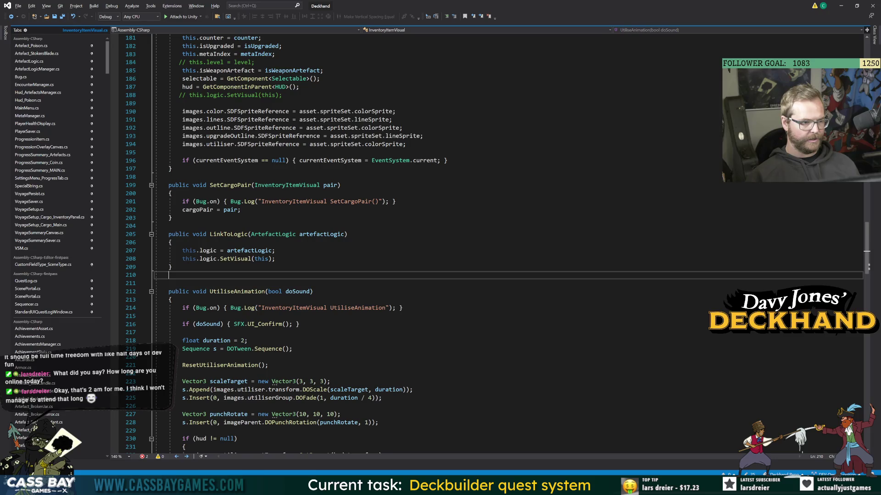
{"action": "double_click", "coordinate": [236, 292]}
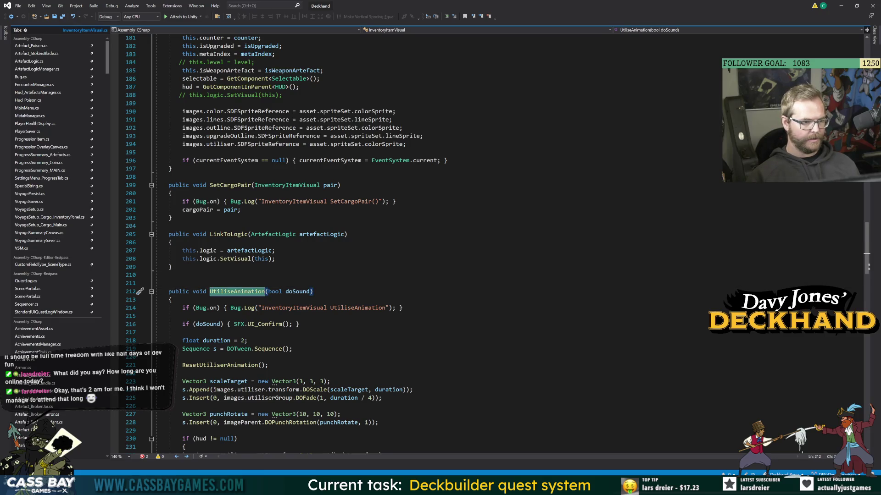
{"action": "scroll", "coordinate": [173, 357], "scroll_direction": "up", "scroll_amount": 20}
Add a public UtiliseRemoveAnimation() method that calls UtiliseAnimation(true).
{"action": "left_click", "coordinate": [170, 348]}
{"action": "type", "text": "publi"}
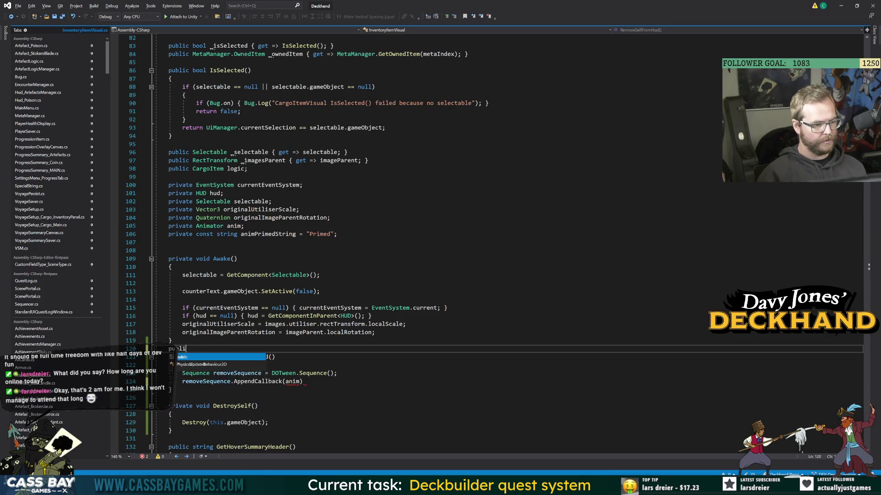
{"action": "type", "text": "c void Utilise"}
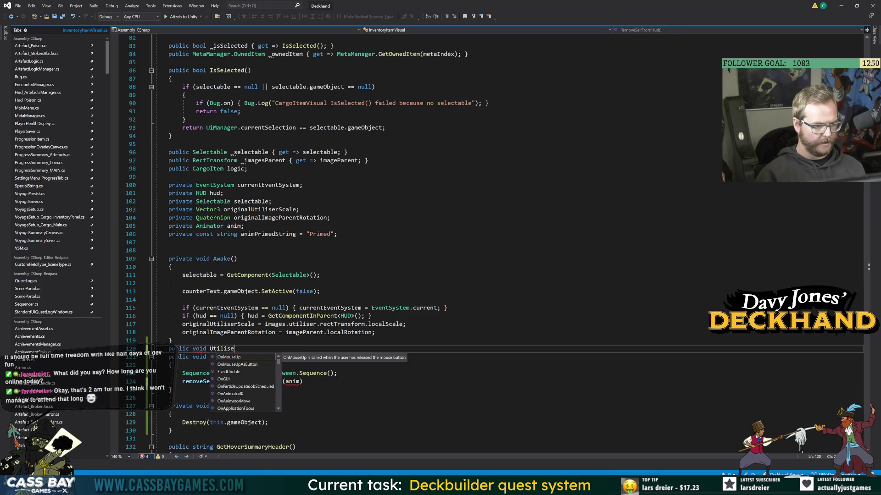
{"action": "type", "text": "RemoveAnimation()"}
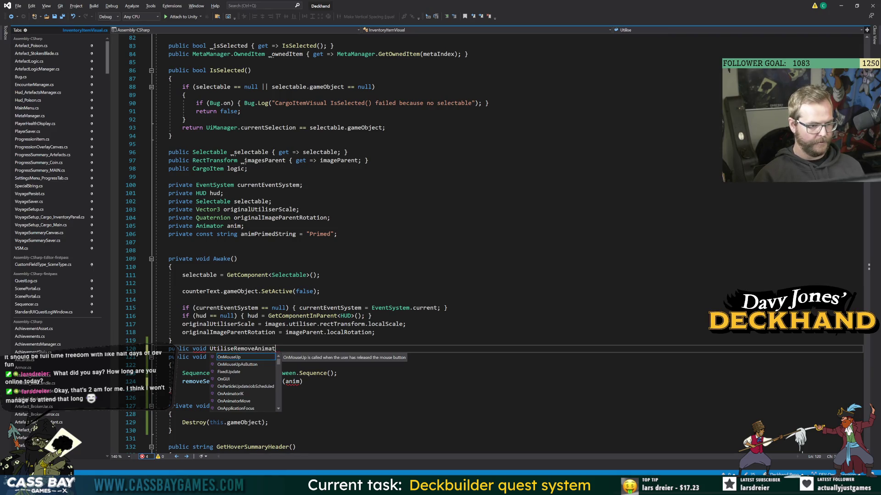
{"action": "key", "text": "Return"}
{"action": "type", "text": "{"}
{"action": "key", "text": "Return"}
{"action": "type", "text": "UtiliseAnimation"}
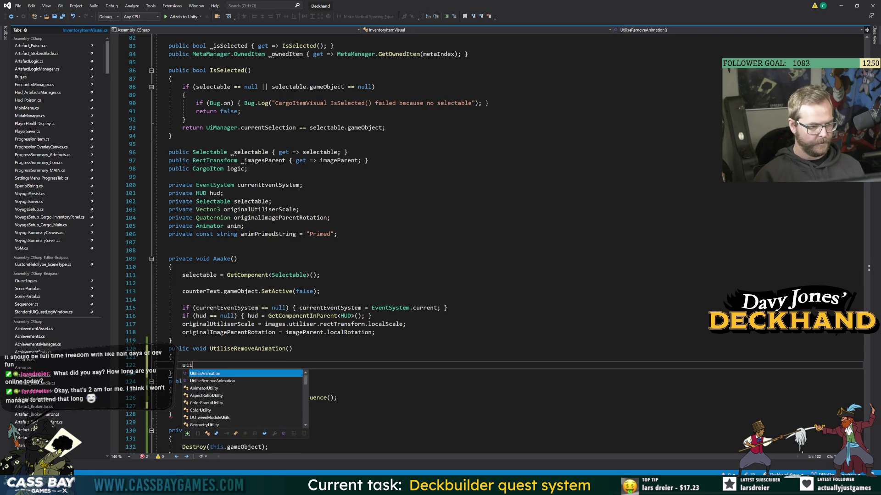
{"action": "type", "text": "("}
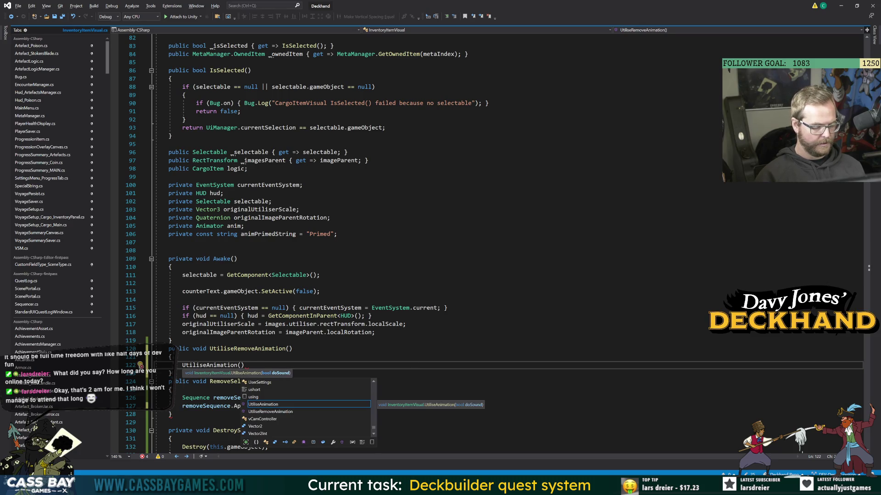
{"action": "type", "text": "true);"}
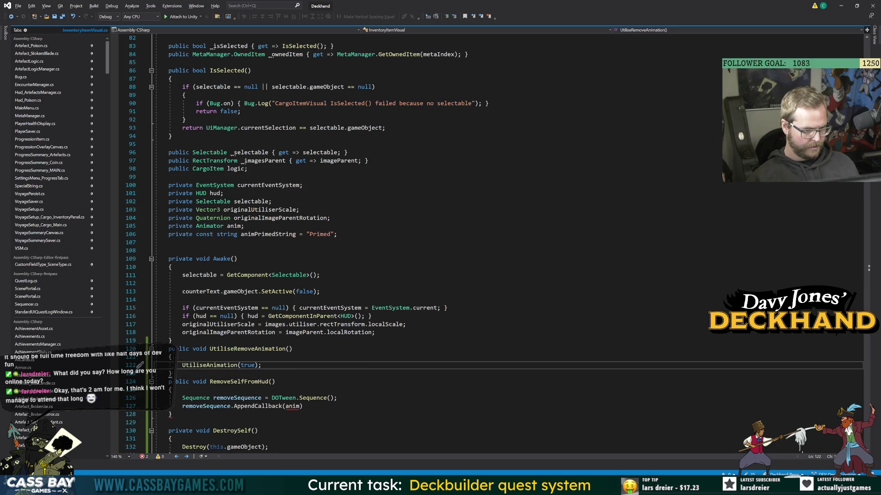
Make UtiliseRemoveAnimation the callback appended to removeSequence.
{"action": "double_click", "coordinate": [293, 406]}
{"action": "type", "text": "Uti"}
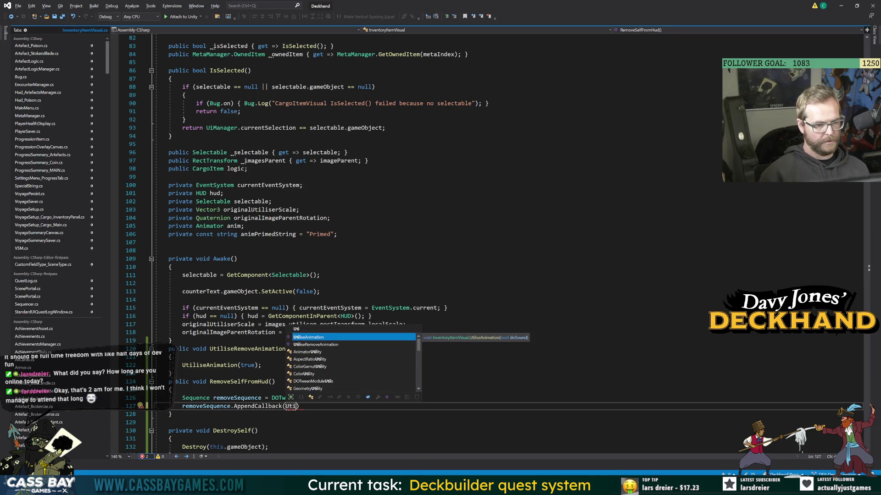
{"action": "key", "text": "Down"}
{"action": "key", "text": "Tab"}
{"action": "type", "text": ";"}
{"action": "scroll", "coordinate": [459, 243], "scroll_direction": "down", "scroll_amount": 2}
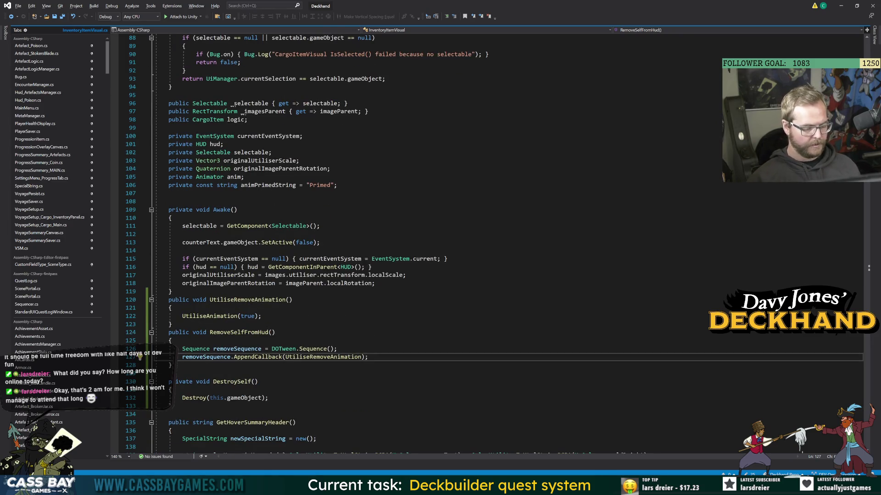
Begin a removeSequence.InsertCallback line with a partial dest argument.
{"action": "key", "text": "Return"}
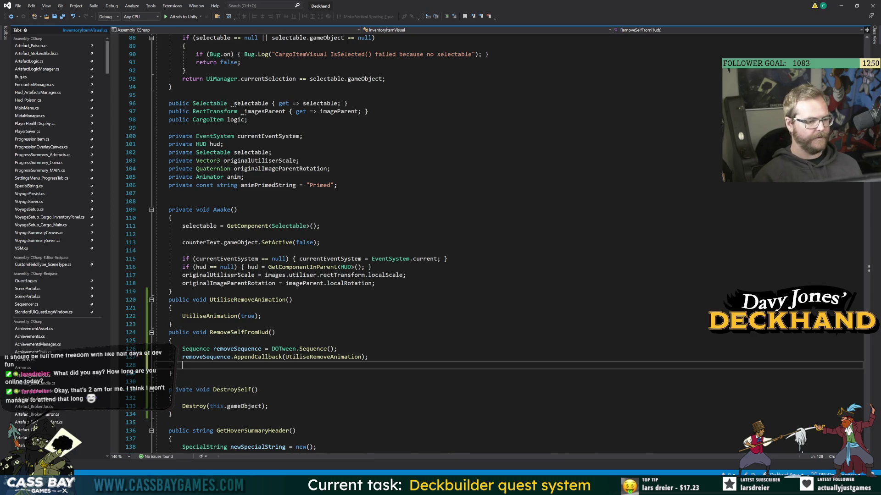
{"action": "type", "text": "removeSequence.ins"}
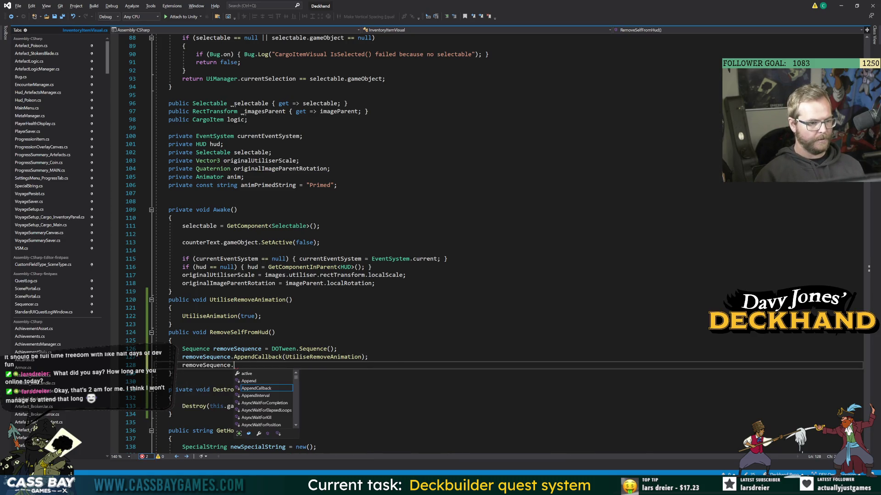
{"action": "key", "text": "Down"}
{"action": "type", "text": "(dest"}
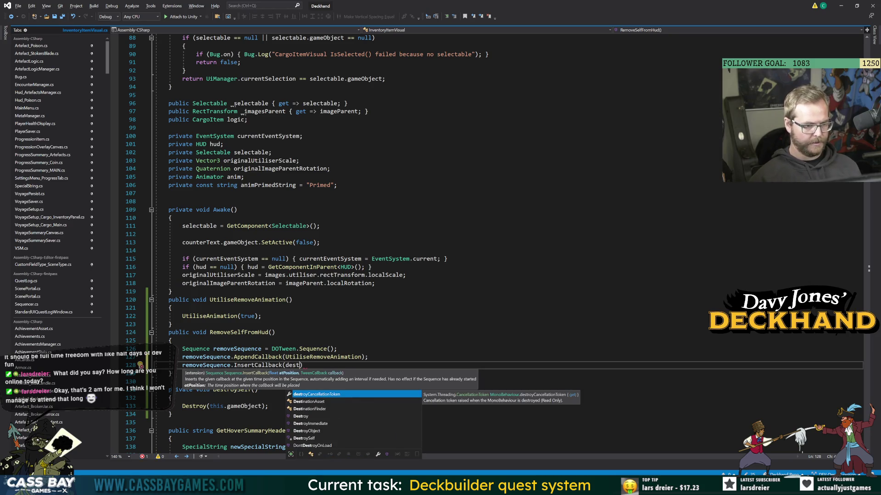
Jump from UtiliseRemoveAnimation to the UtiliseAnimation definition.
{"action": "left_click", "coordinate": [324, 357]}
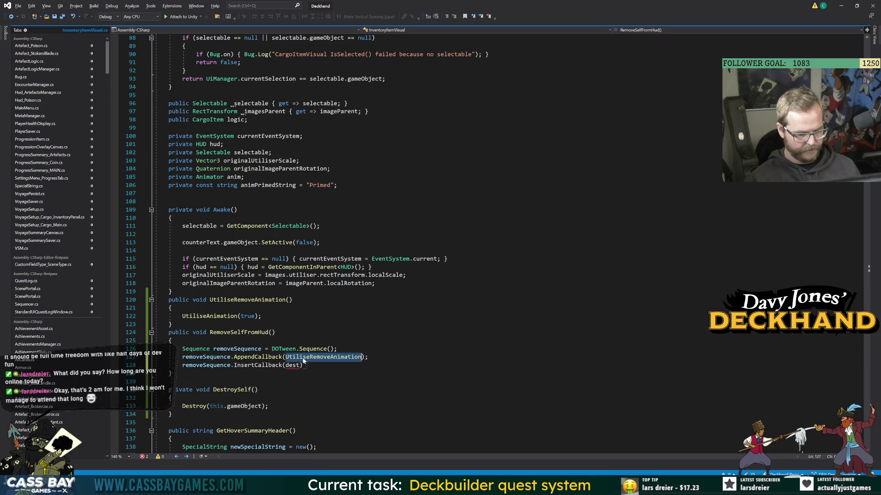
{"action": "key", "text": "F12"}
{"action": "left_click", "coordinate": [209, 260]}
{"action": "key", "text": "F12"}
Rename UtiliseAnimation's duration variable to utiliseDuration.
{"action": "scroll", "coordinate": [412, 243], "scroll_direction": "down", "scroll_amount": 5}
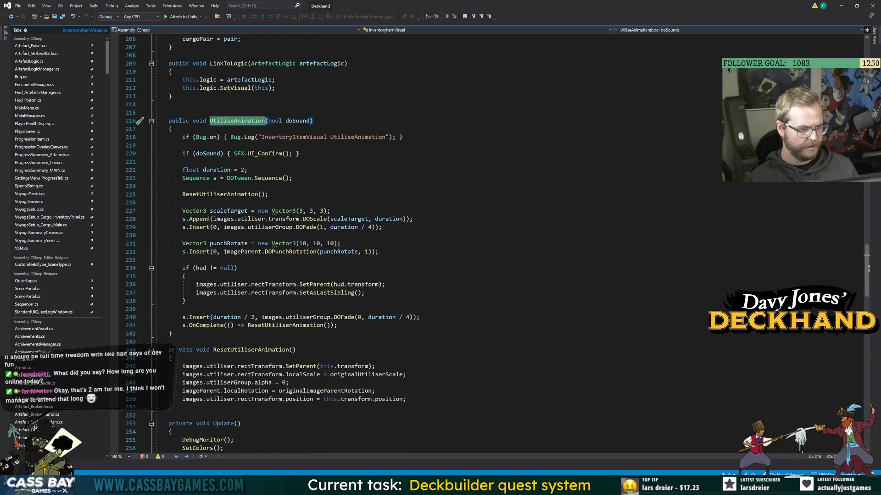
{"action": "left_click", "coordinate": [217, 171]}
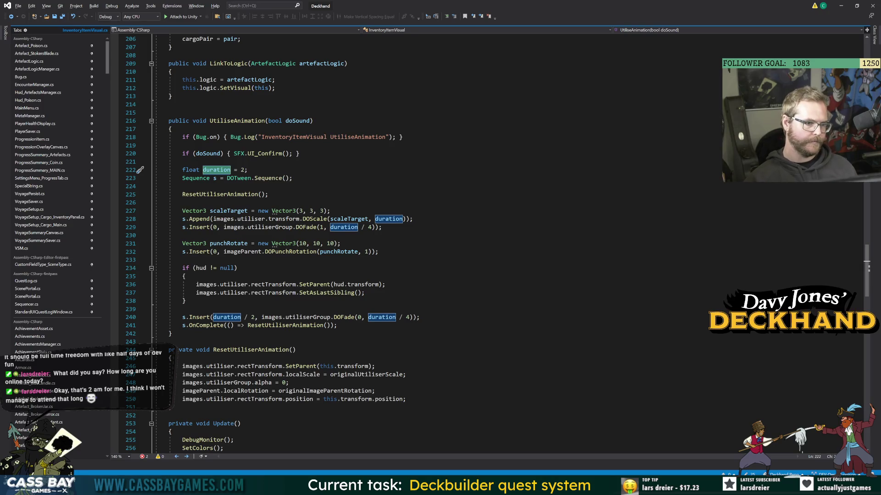
{"action": "left_click_drag", "start_coordinate": [155, 170], "coordinate": [248, 170]}
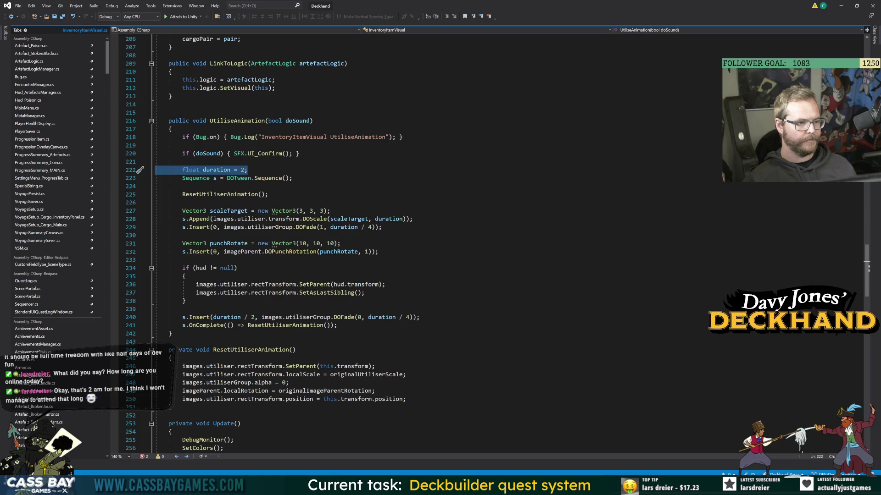
{"action": "left_click", "coordinate": [220, 169]}
{"action": "key", "text": "ctrl+r"}
{"action": "key", "text": "ctrl+r"}
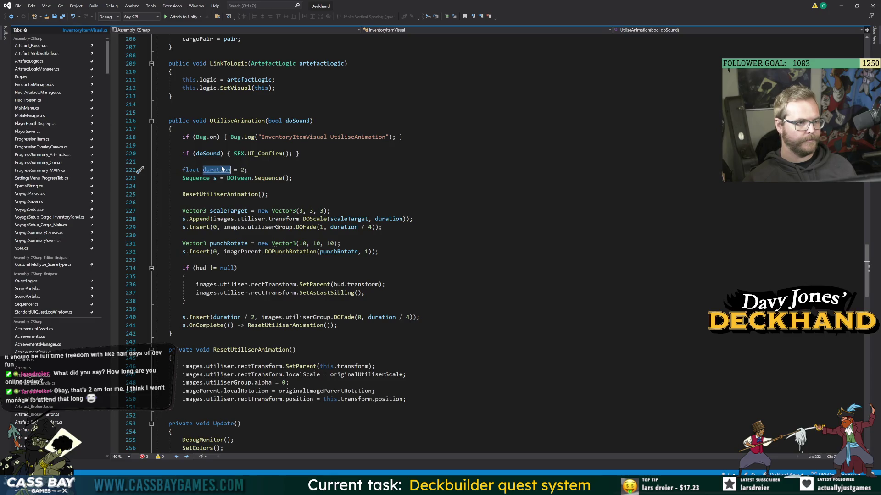
{"action": "type", "text": "utiliseDuration"}
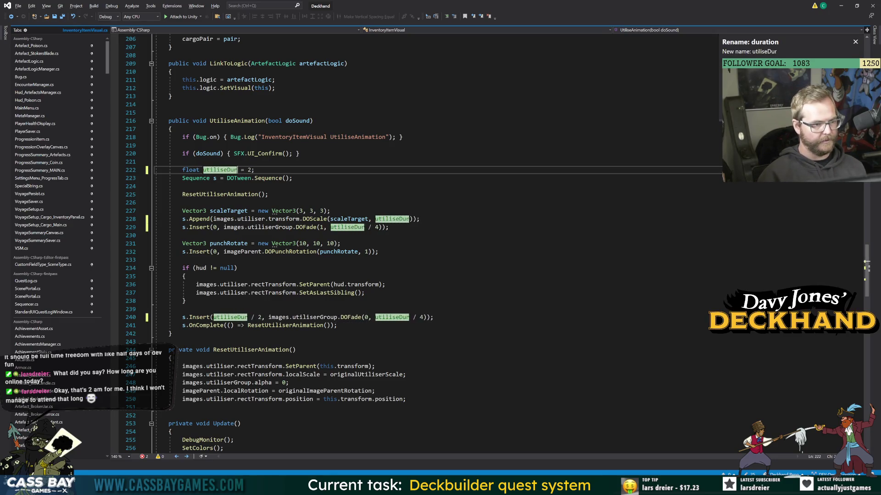
{"action": "key", "text": "Return"}
Move the float utiliseDuration = 2 declaration above SetCounterText as a class field.
{"action": "key", "text": "ctrl+x"}
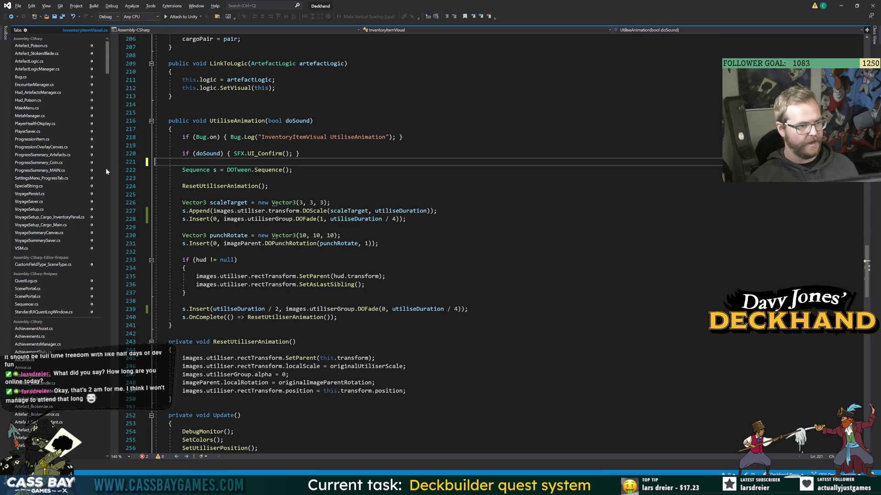
{"action": "scroll", "coordinate": [505, 275], "scroll_direction": "up", "scroll_amount": 20}
{"action": "scroll", "coordinate": [504, 243], "scroll_direction": "up", "scroll_amount": 8}
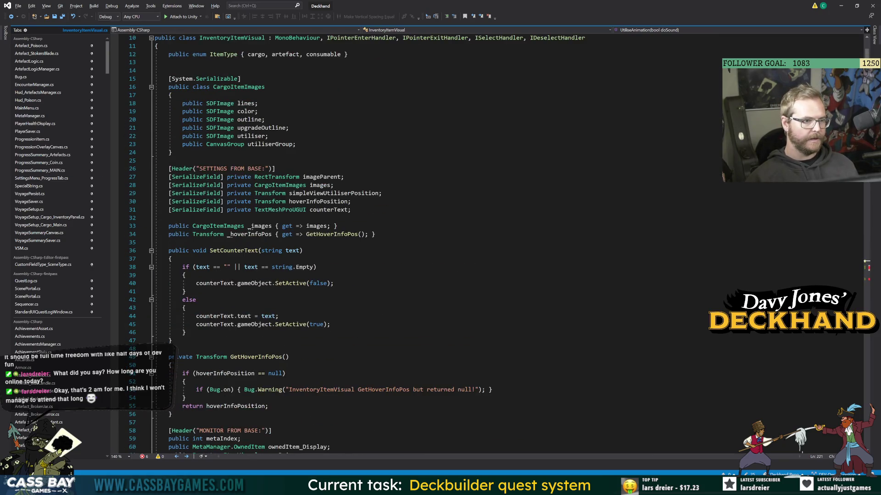
{"action": "left_click", "coordinate": [376, 307]}
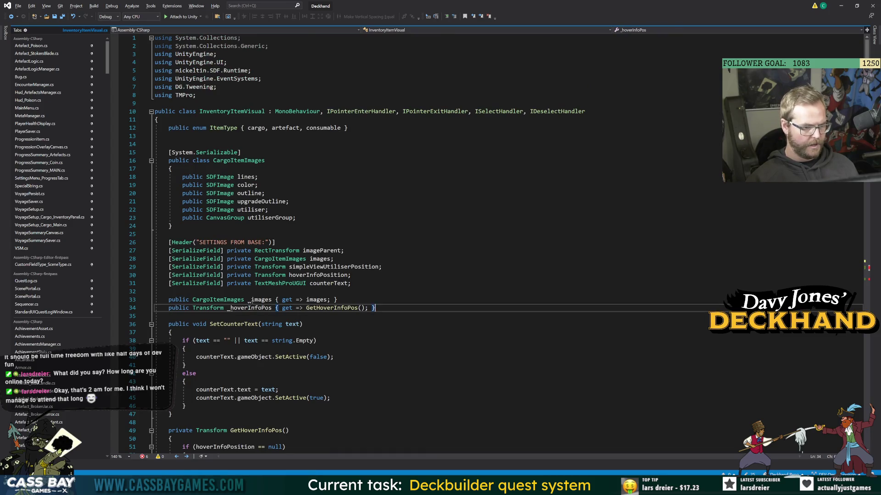
{"action": "key", "text": "Return"}
{"action": "key", "text": "ctrl+v"}
{"action": "left_click", "coordinate": [184, 389]}
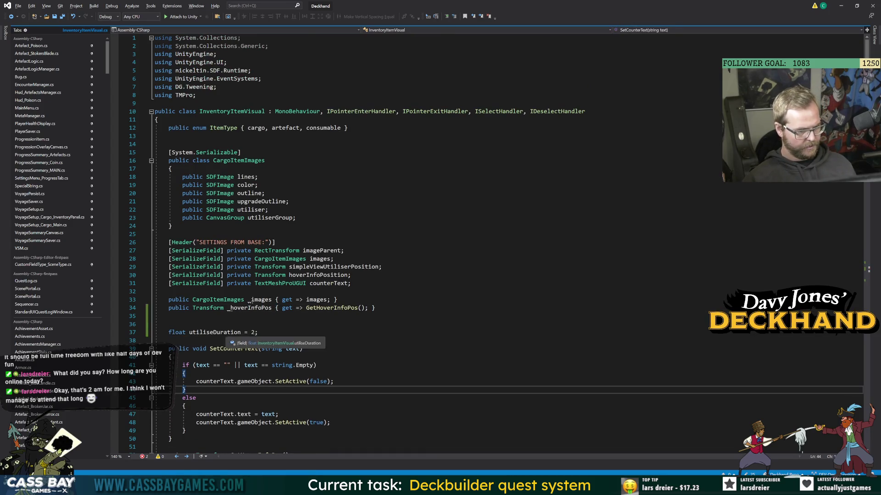
{"action": "scroll", "coordinate": [285, 349], "scroll_direction": "down", "scroll_amount": 20}
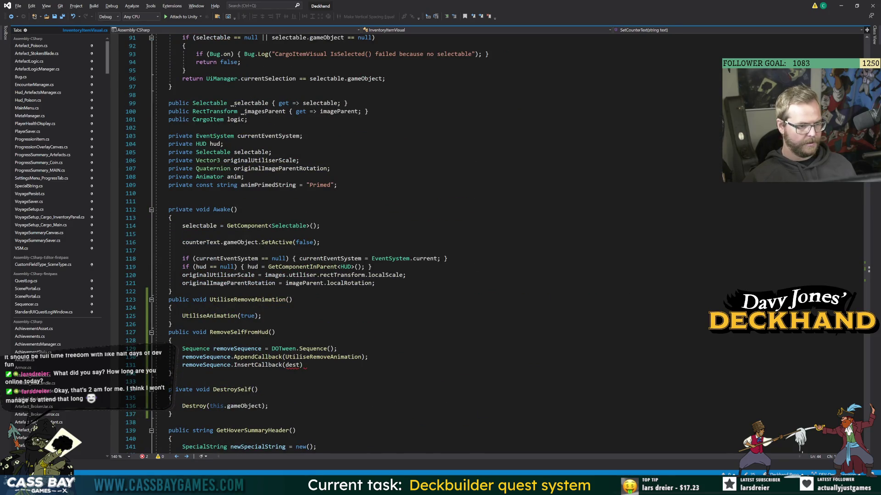
Complete the line as removeSequence.InsertCallback(utiliseDuration, DestroySelf);.
{"action": "double_click", "coordinate": [293, 365]}
{"action": "type", "text": "uti"}
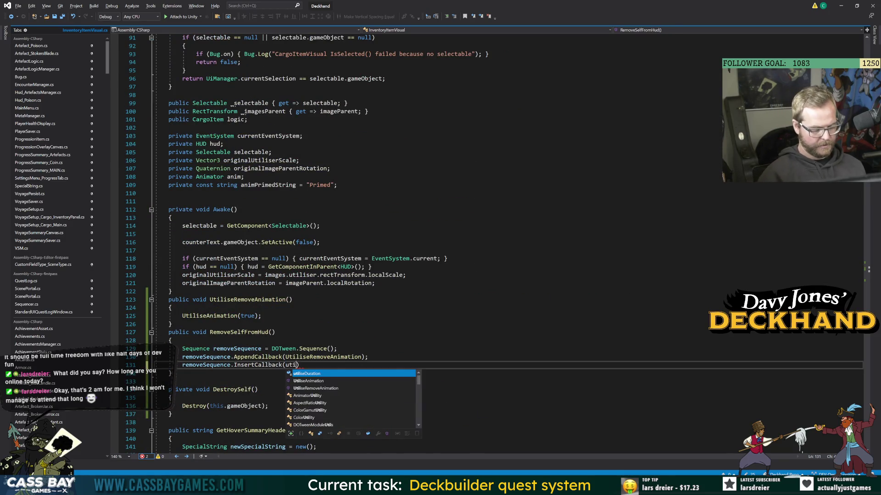
{"action": "key", "text": "Tab"}
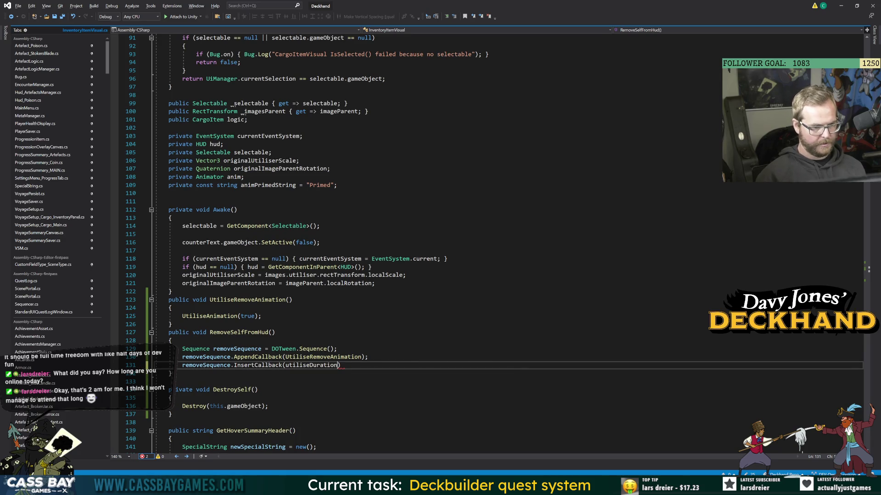
{"action": "type", "text": ", Des"}
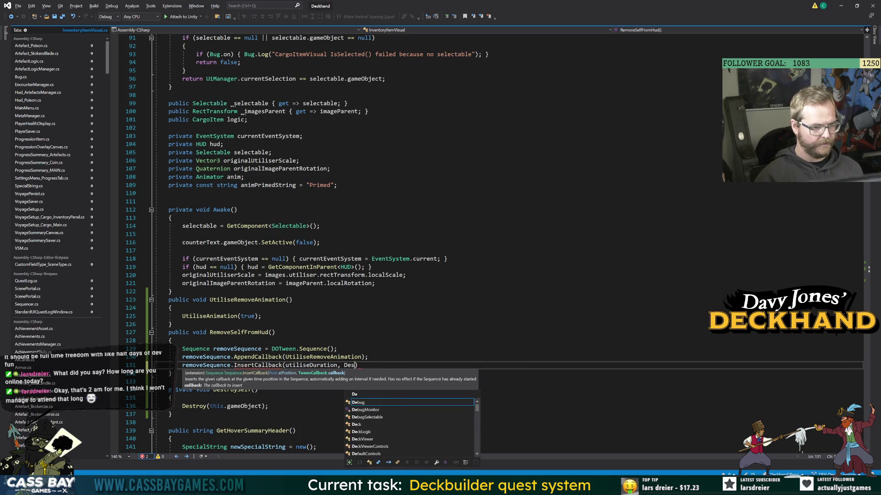
{"action": "type", "text": "toryS"}
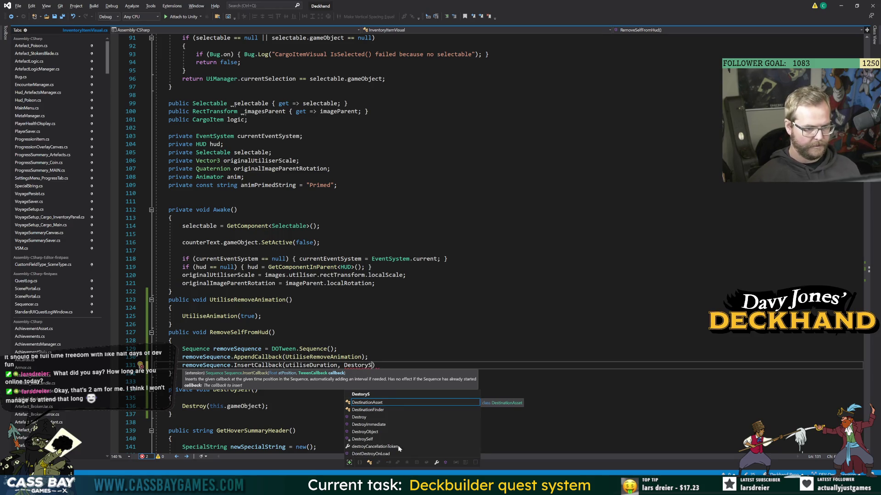
{"action": "double_click", "coordinate": [381, 441]}
{"action": "type", "text": ");"}
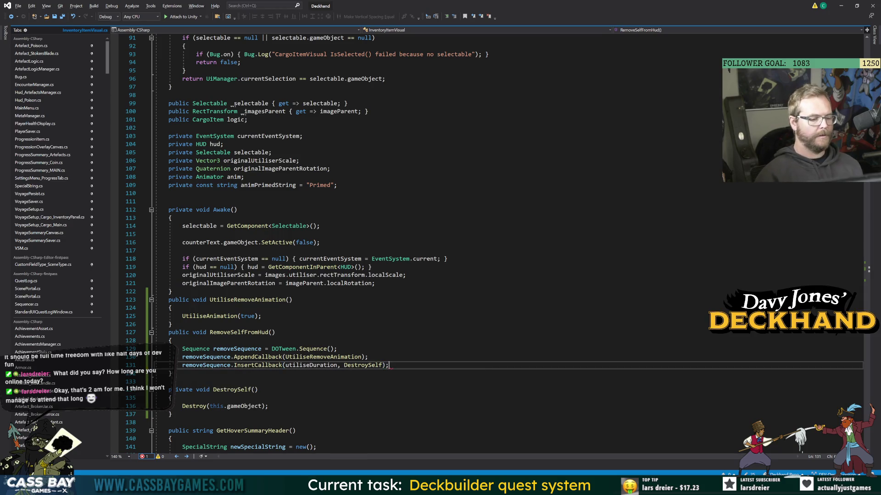
Add an unfinished removeSequence.Insert(0, master) line after the AppendCallback call.
{"action": "left_click", "coordinate": [368, 357]}
{"action": "key", "text": "Return"}
{"action": "type", "text": "removeS"}
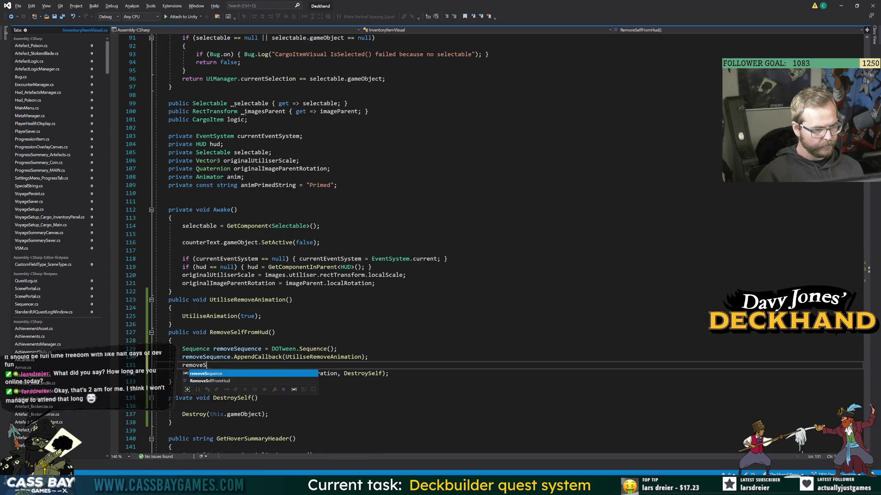
{"action": "type", "text": "equence.InsertCallback"}
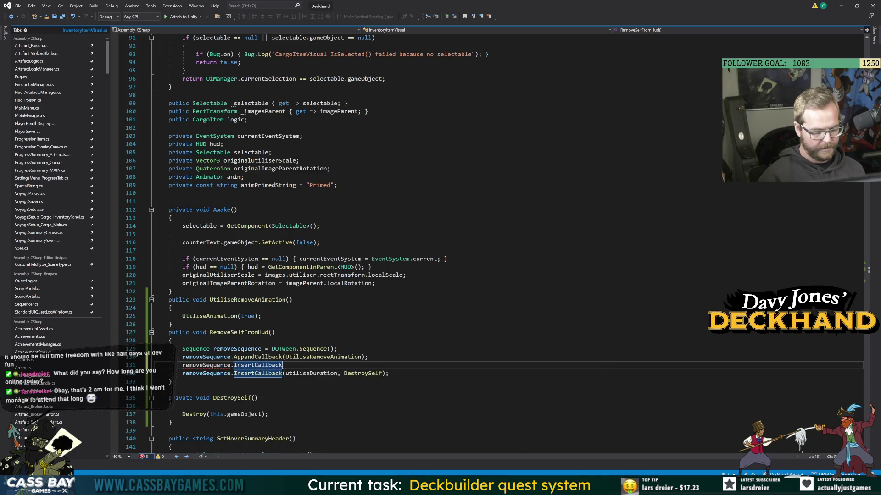
{"action": "key", "text": "BackSpace"}
{"action": "key", "text": "BackSpace"}
{"action": "key", "text": "BackSpace"}
{"action": "type", "text": "(0, "}
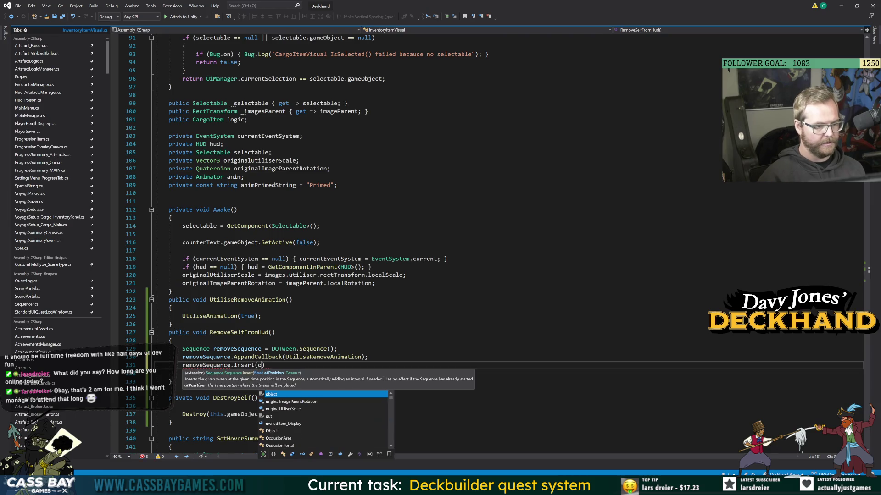
{"action": "type", "text": "canvas"}
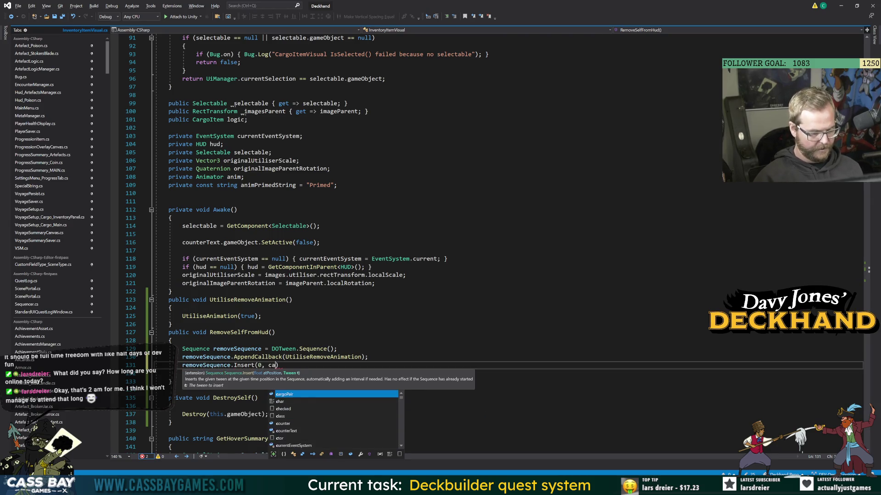
{"action": "key", "text": "BackSpace"}
{"action": "key", "text": "BackSpace"}
{"action": "key", "text": "BackSpace"}
{"action": "type", "text": "group"}
{"action": "key", "text": "BackSpace"}
{"action": "key", "text": "BackSpace"}
{"action": "key", "text": "BackSpace"}
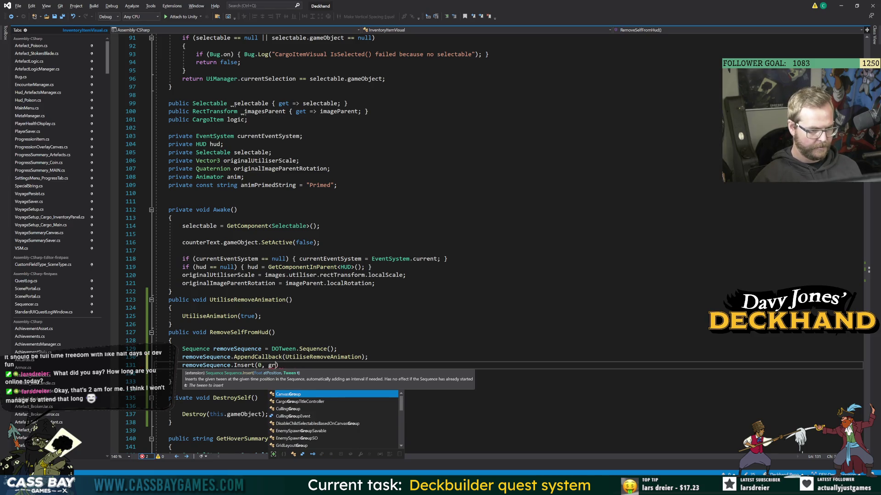
{"action": "type", "text": "master"}
{"action": "left_click", "coordinate": [229, 193]}
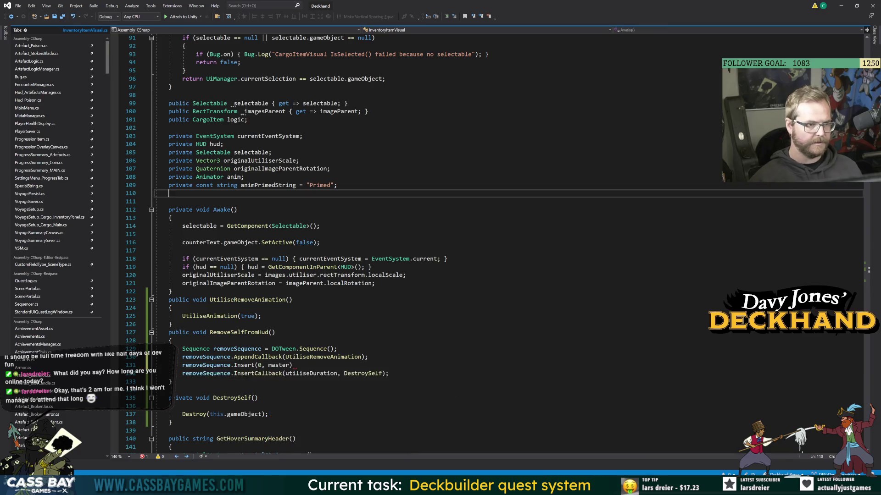
Scroll up and back down through InventoryItemVisual to review the class.
{"action": "scroll", "coordinate": [229, 193], "scroll_direction": "up", "scroll_amount": 4}
{"action": "scroll", "coordinate": [213, 179], "scroll_direction": "up", "scroll_amount": 7}
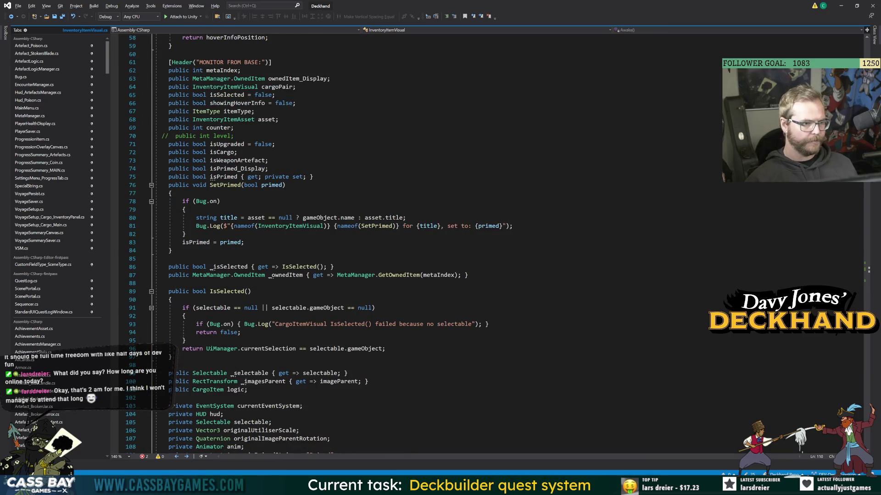
{"action": "scroll", "coordinate": [212, 178], "scroll_direction": "up", "scroll_amount": 5}
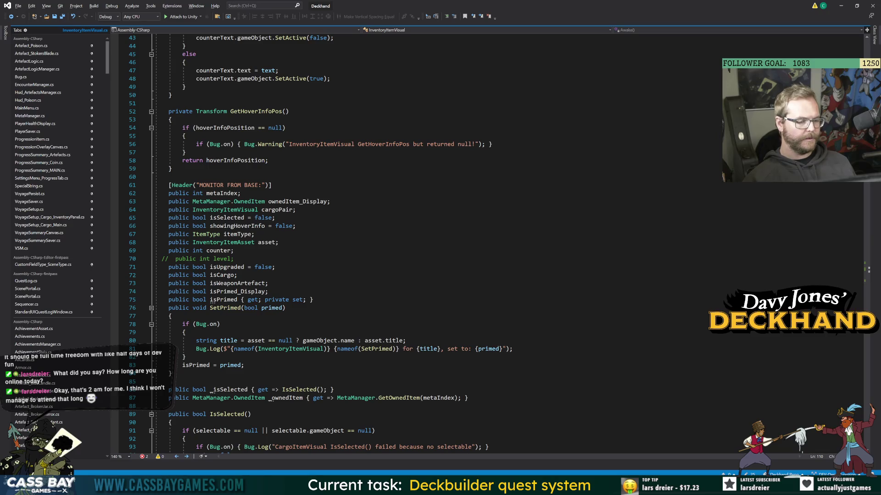
{"action": "scroll", "coordinate": [282, 243], "scroll_direction": "up", "scroll_amount": 8}
{"action": "scroll", "coordinate": [282, 243], "scroll_direction": "up", "scroll_amount": 6}
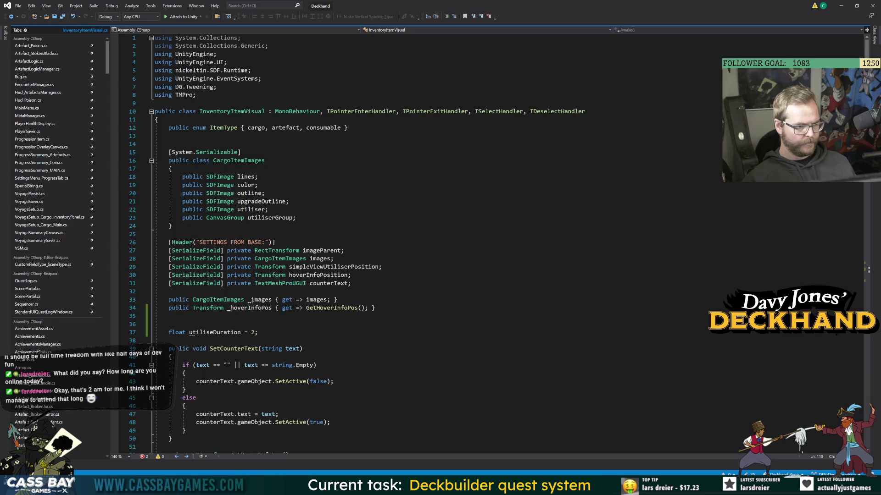
{"action": "scroll", "coordinate": [282, 243], "scroll_direction": "down", "scroll_amount": 9}
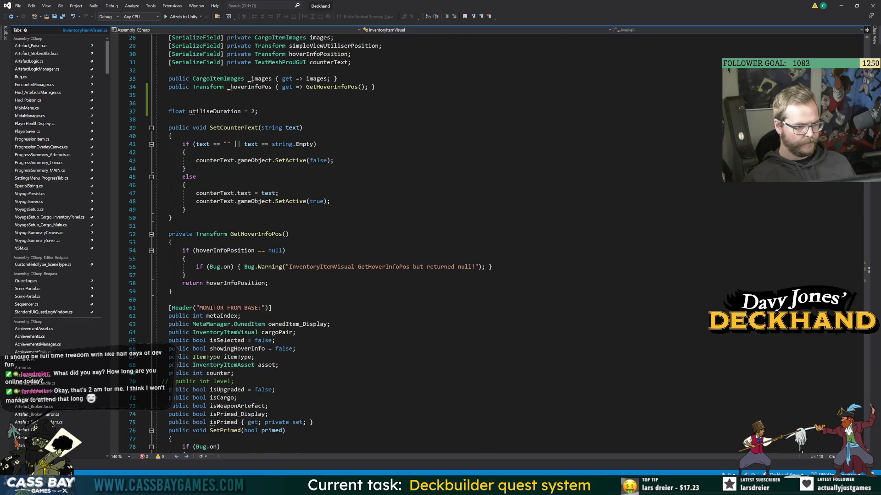
{"action": "scroll", "coordinate": [321, 299], "scroll_direction": "down", "scroll_amount": 5}
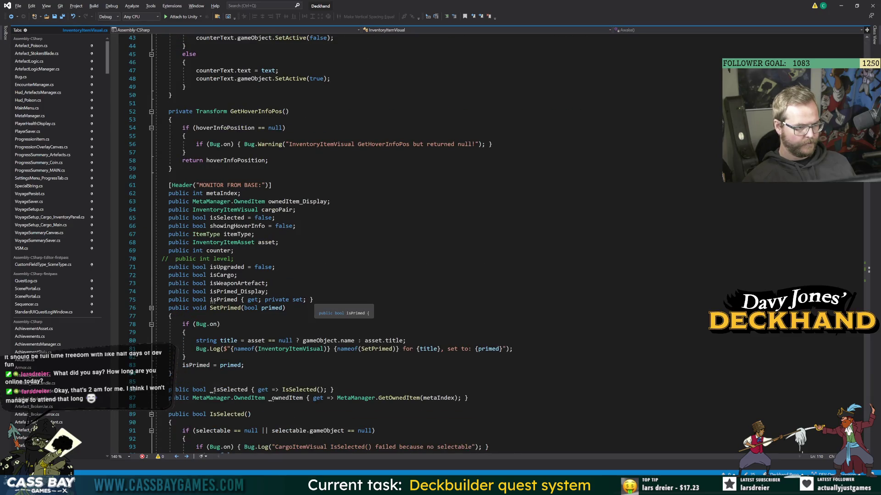
{"action": "scroll", "coordinate": [322, 298], "scroll_direction": "down", "scroll_amount": 9}
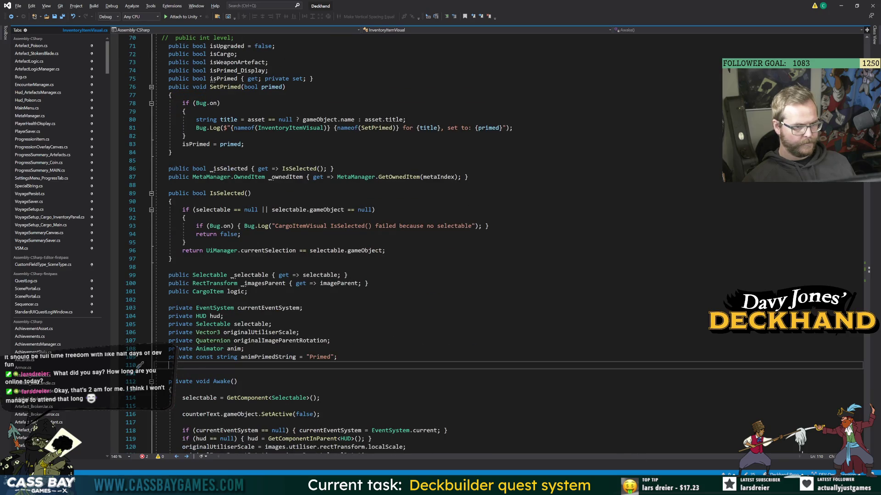
In Unity, search assets for 'inventory item' and open the Inventory Item Prefab and its script.
{"action": "key", "text": "alt+Tab"}
{"action": "left_click", "coordinate": [102, 223]}
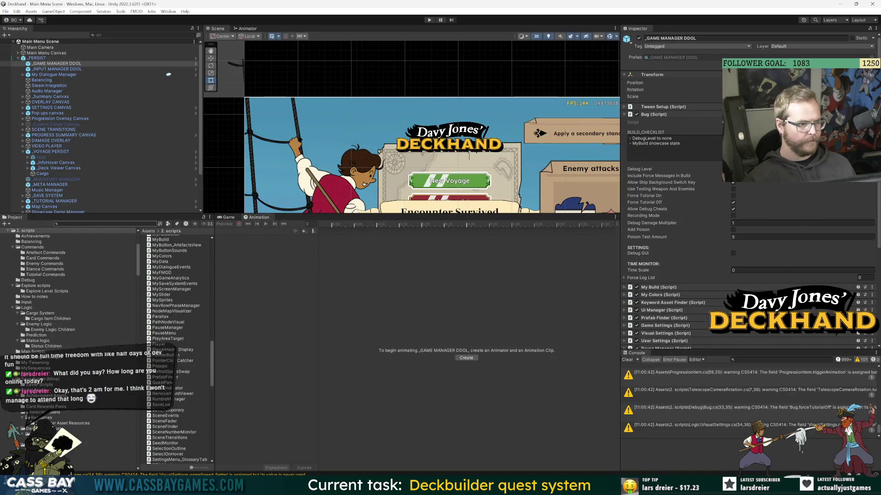
{"action": "type", "text": "inventory item"}
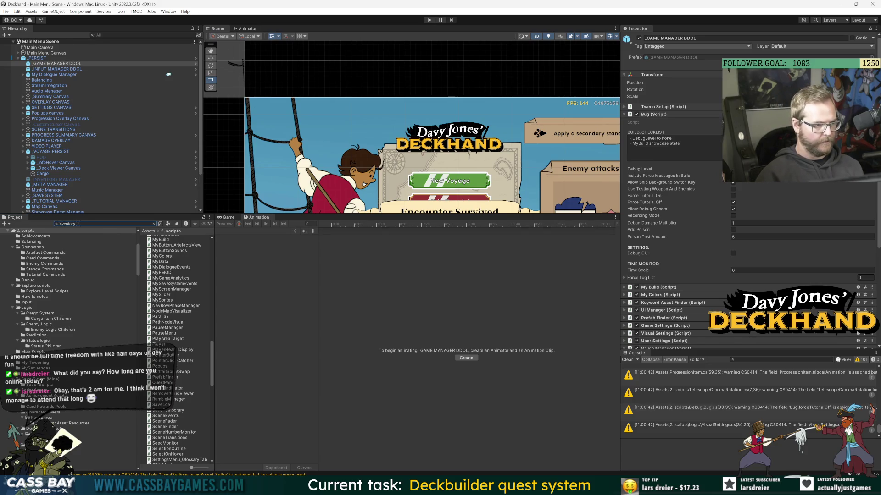
{"action": "left_click_drag", "start_coordinate": [214, 344], "coordinate": [302, 337]}
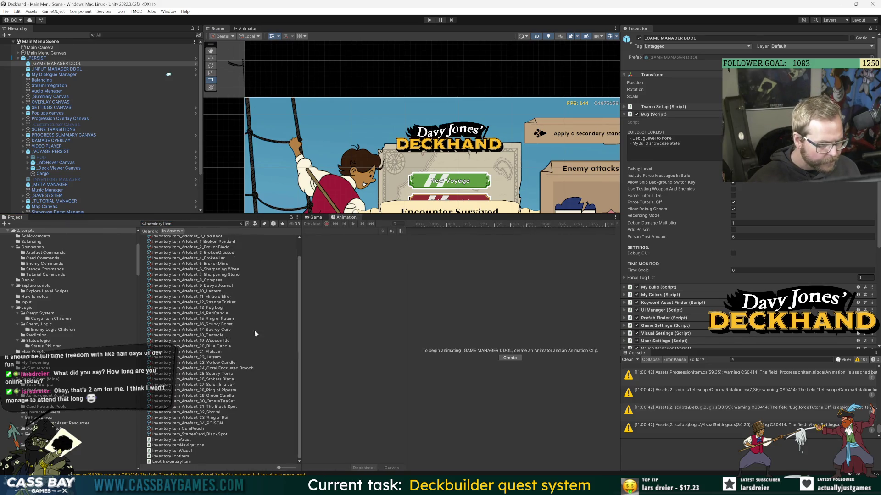
{"action": "scroll", "coordinate": [266, 332], "scroll_direction": "up", "scroll_amount": 2}
{"action": "double_click", "coordinate": [179, 244]}
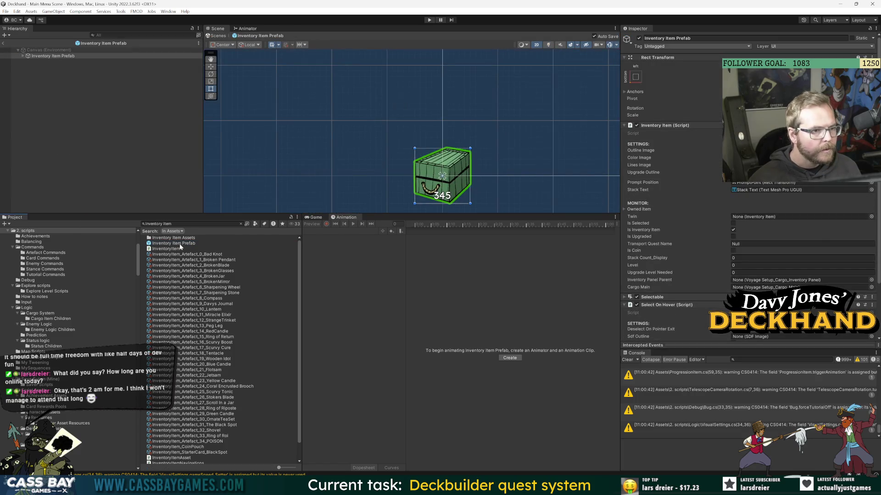
{"action": "double_click", "coordinate": [734, 133]}
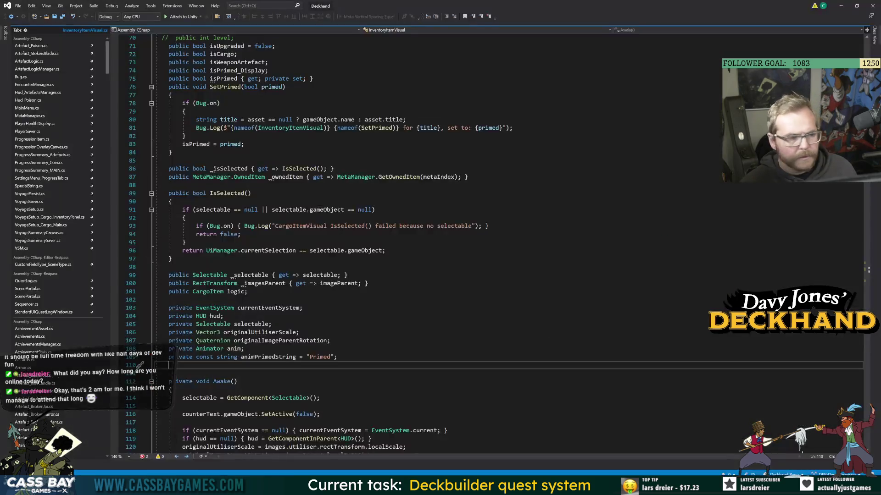
{"action": "key", "text": "alt+Tab"}
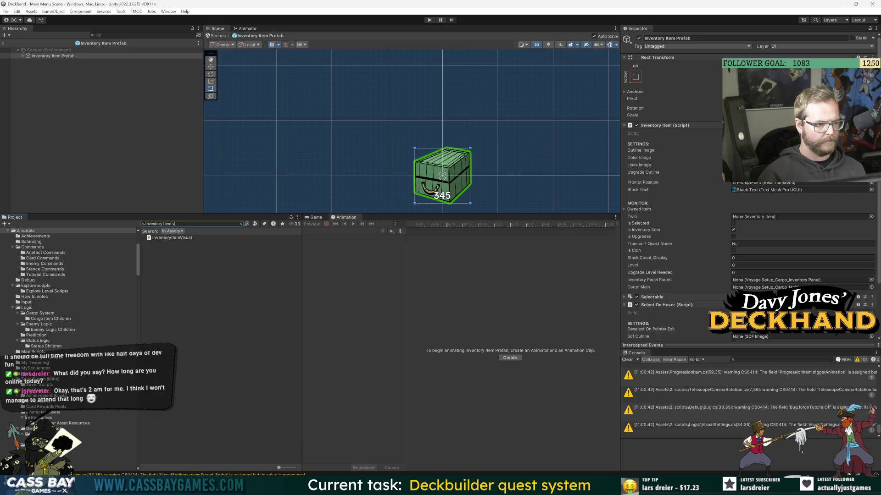
Search the Project window for 'cargo it' and open Cargo Item Visual Prefab.
{"action": "key", "text": "ctrl+a"}
{"action": "type", "text": "c"}
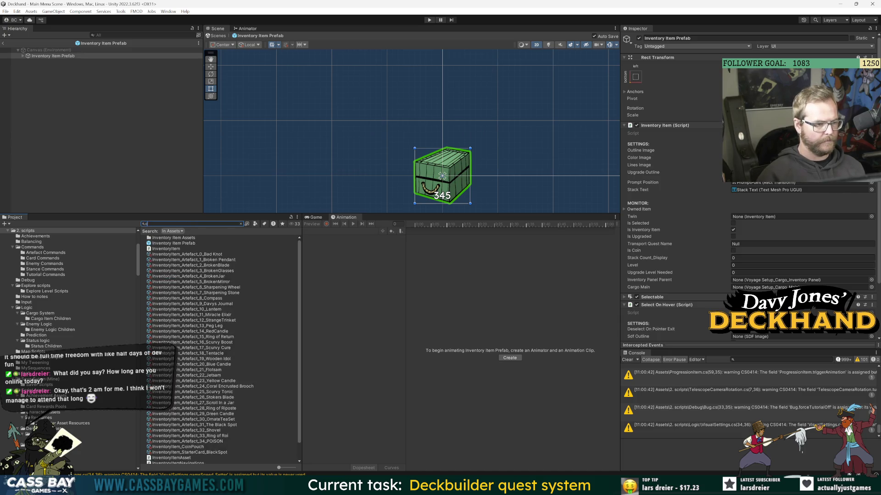
{"action": "type", "text": "argo it"}
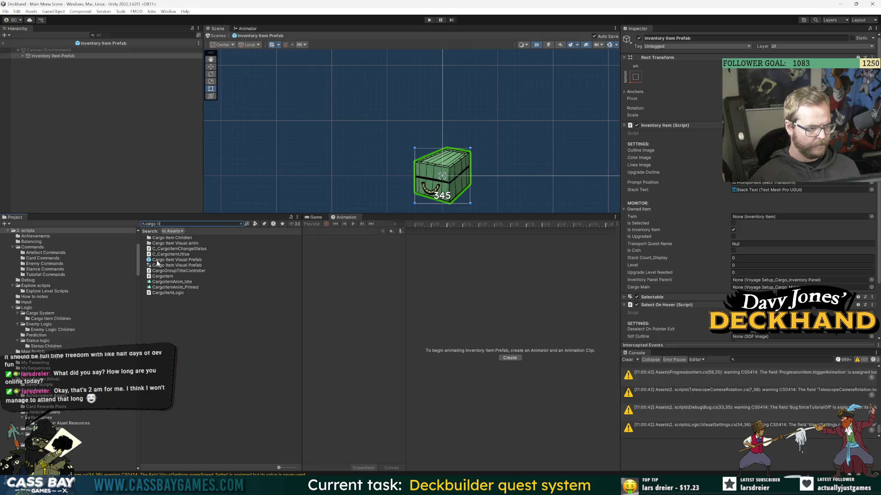
{"action": "double_click", "coordinate": [157, 260]}
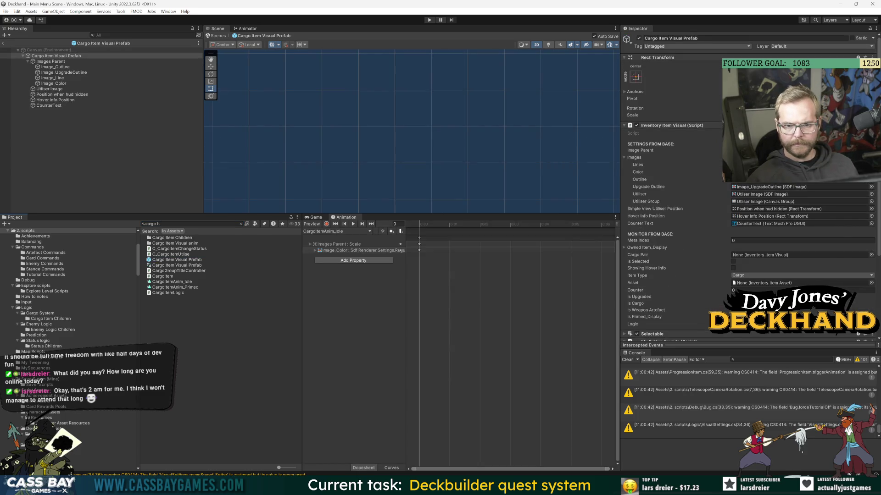
Add a Canvas Group component to the prefab's Images Parent object.
{"action": "scroll", "coordinate": [620, 205], "scroll_direction": "down", "scroll_amount": 5}
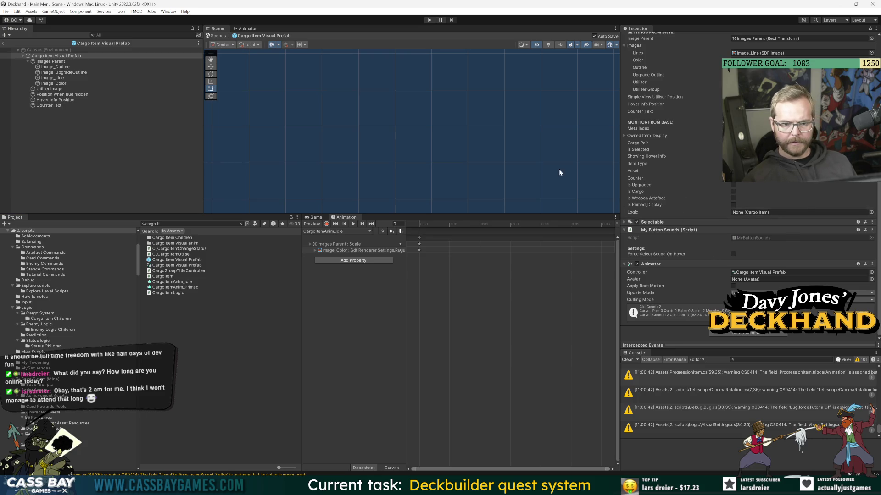
{"action": "left_click", "coordinate": [45, 61]}
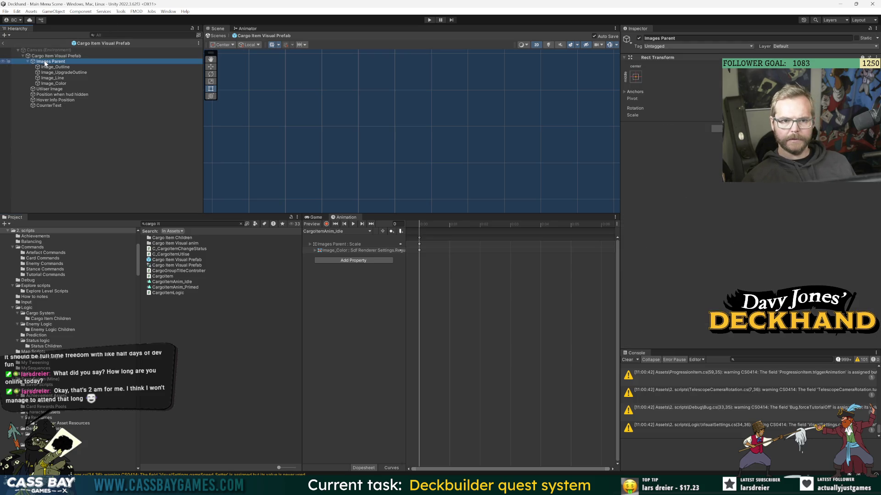
{"action": "left_click", "coordinate": [716, 128]}
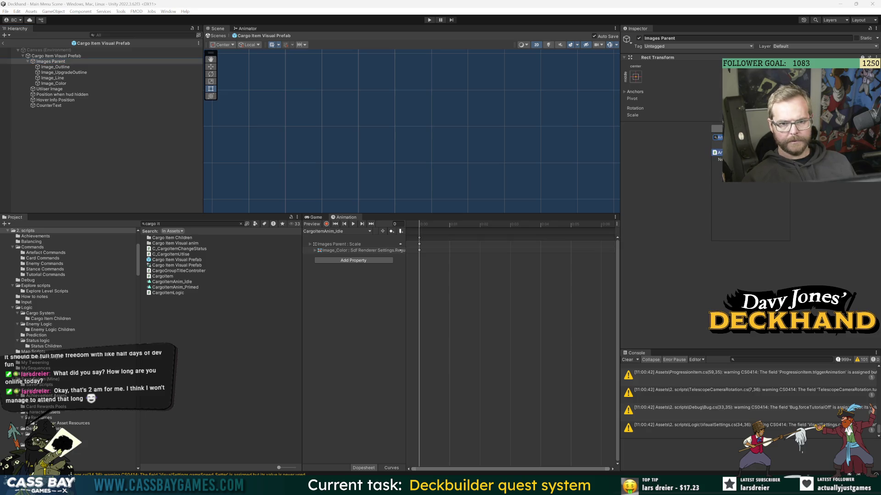
{"action": "type", "text": "canvas group"}
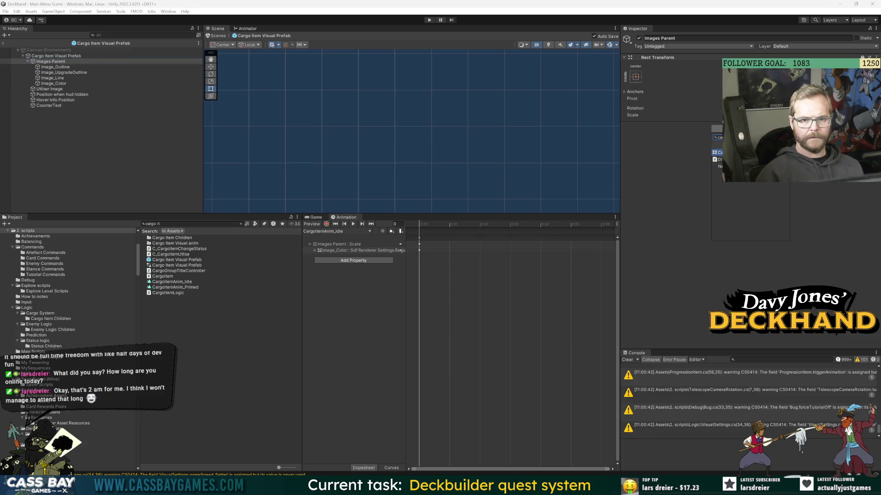
{"action": "key", "text": "Return"}
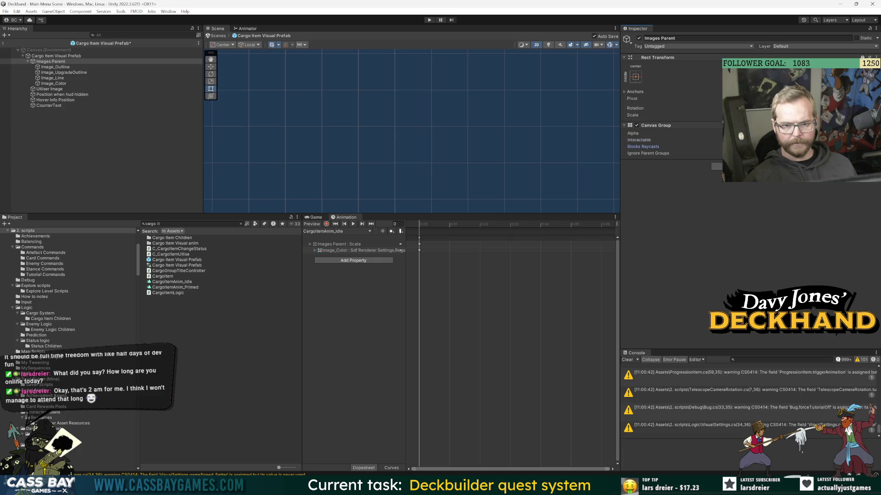
Review Image_Outline, the root's Inventory Item Visual settings and the Canvas Group's Blocks Raycasts.
{"action": "left_click", "coordinate": [51, 67]}
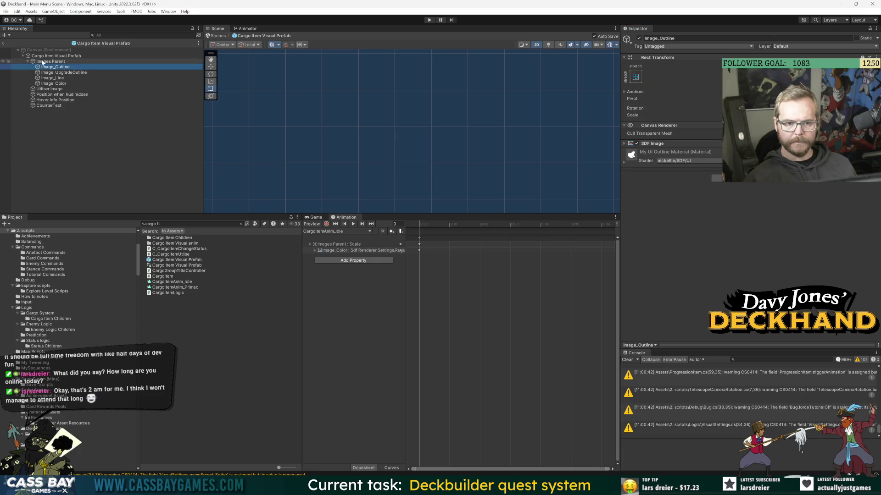
{"action": "left_click", "coordinate": [44, 57]}
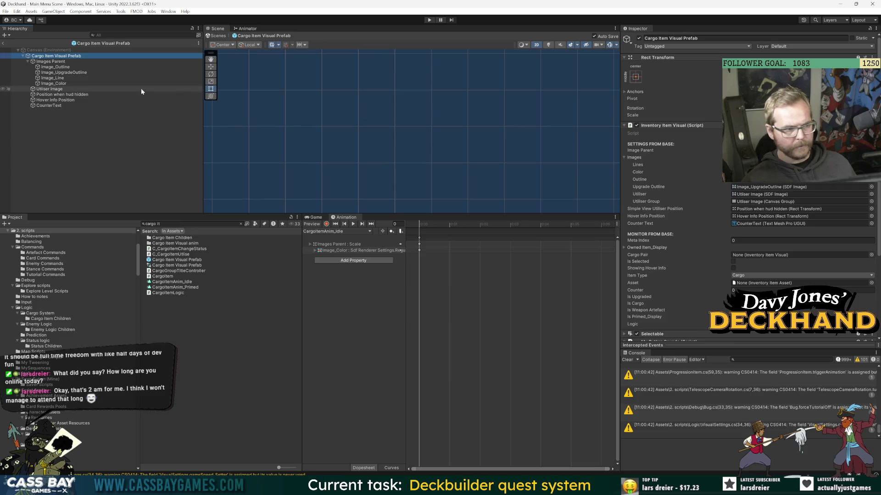
{"action": "left_click", "coordinate": [61, 62]}
{"action": "left_click", "coordinate": [643, 146]}
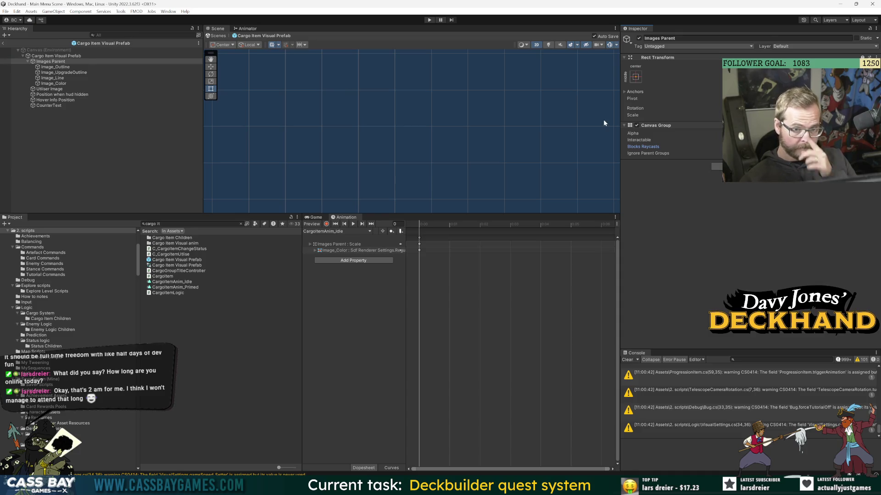
{"action": "left_click", "coordinate": [51, 55]}
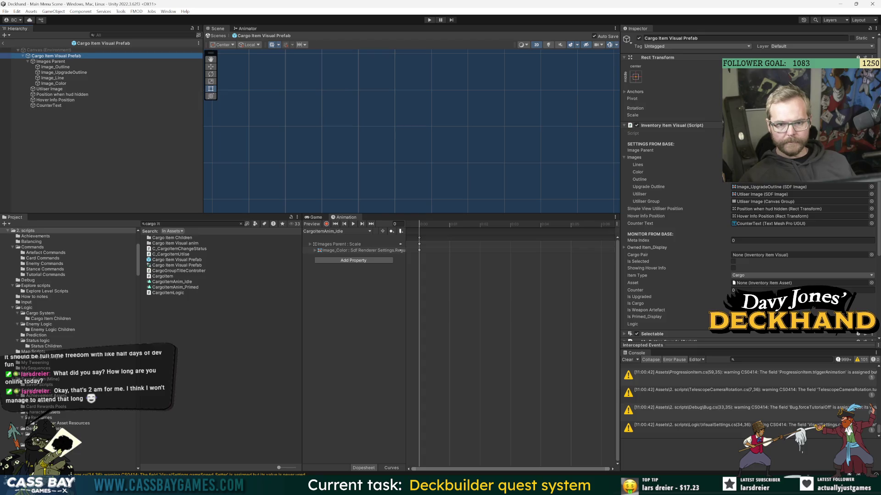
{"action": "key", "text": "alt+Tab"}
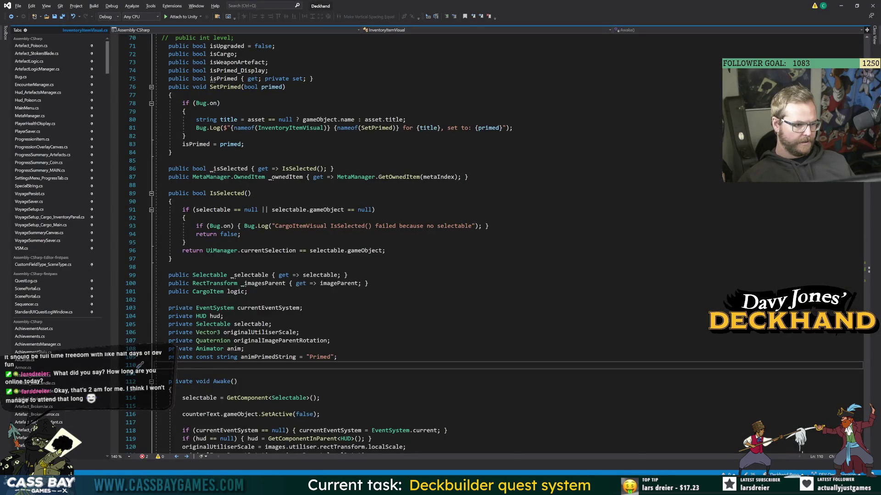
Declare '[SerializeField] private CanvasGroup masterGroup;' below the counterText field.
{"action": "scroll", "coordinate": [275, 372], "scroll_direction": "up", "scroll_amount": 20}
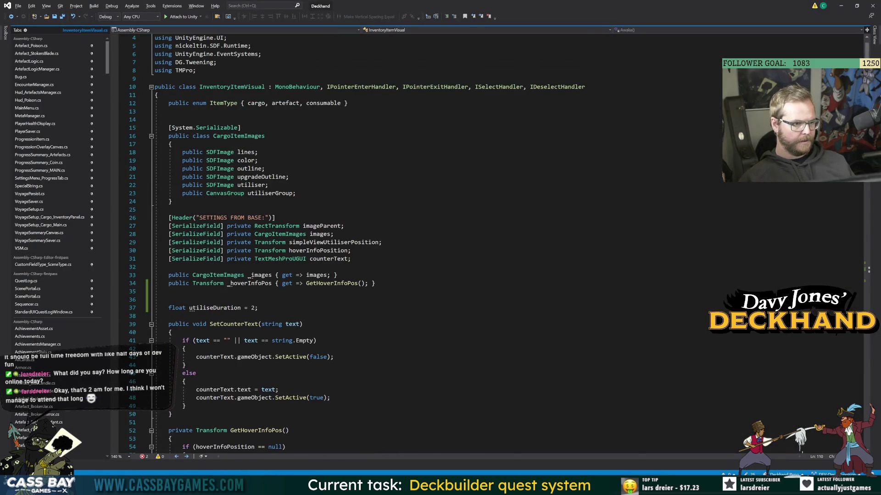
{"action": "left_click", "coordinate": [351, 258]}
{"action": "key", "text": "Return"}
{"action": "type", "text": "[SerializeField]"}
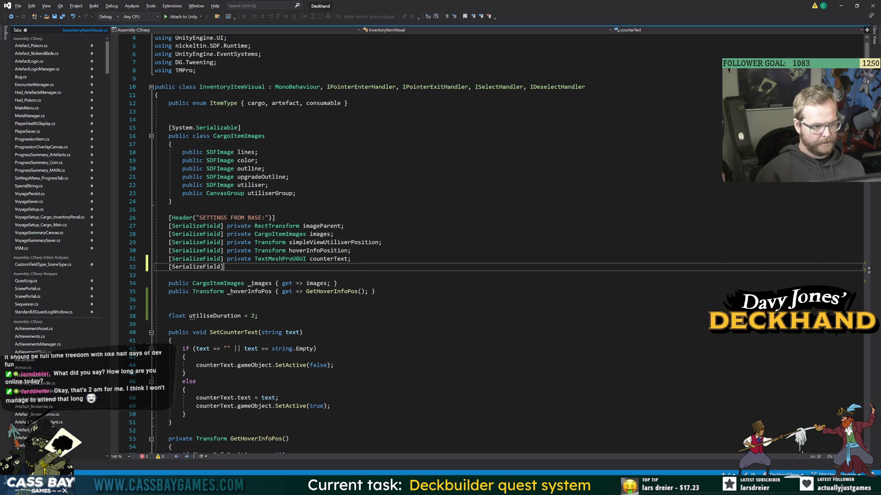
{"action": "type", "text": " private Canv"}
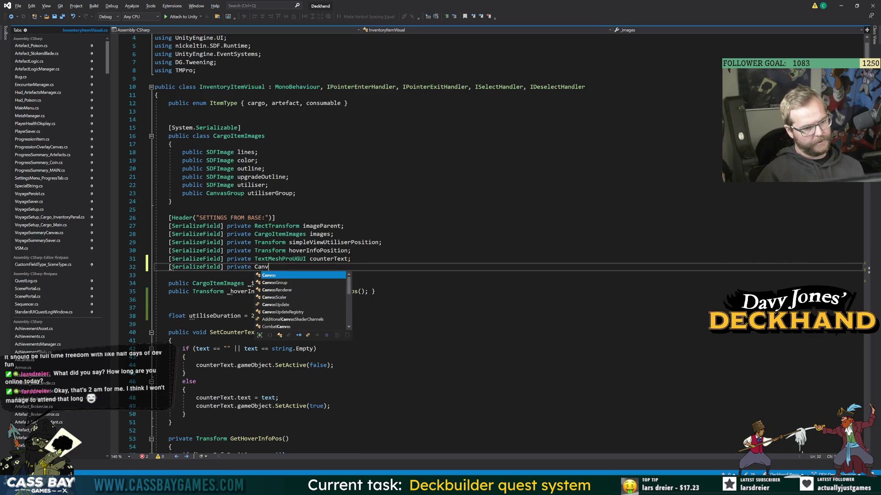
{"action": "type", "text": "asGroup master"}
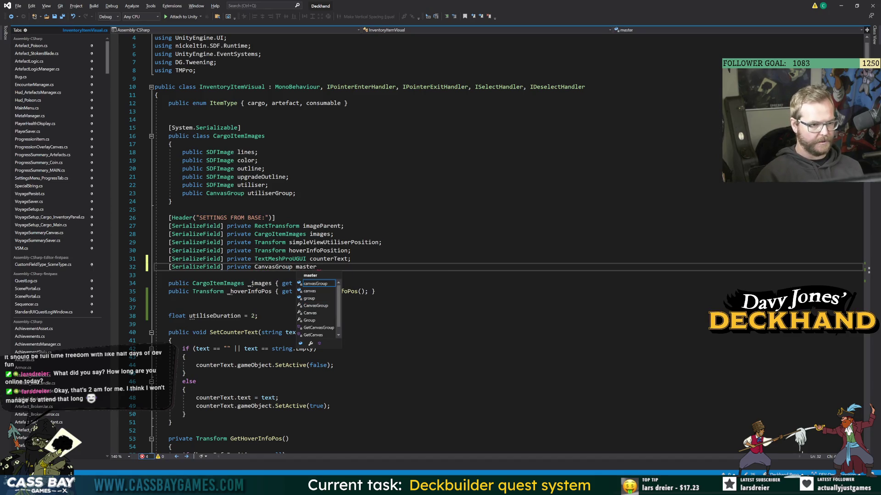
{"action": "type", "text": "Group;"}
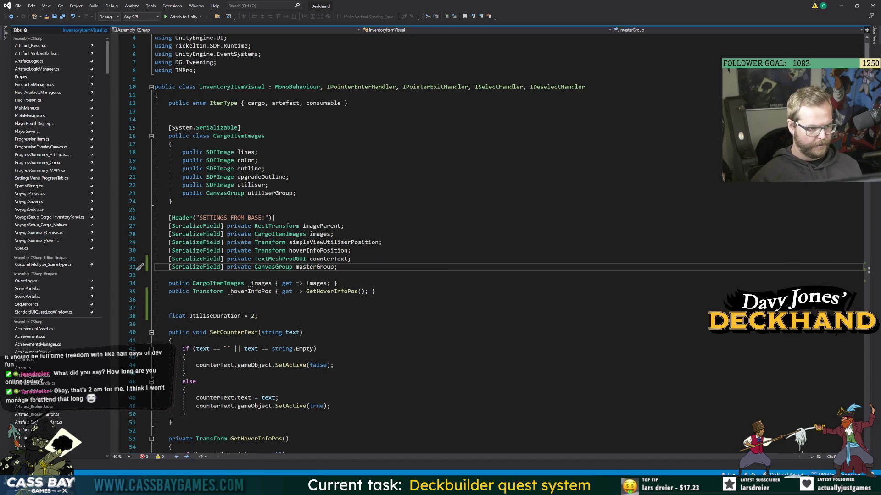
{"action": "key", "text": "alt+Tab"}
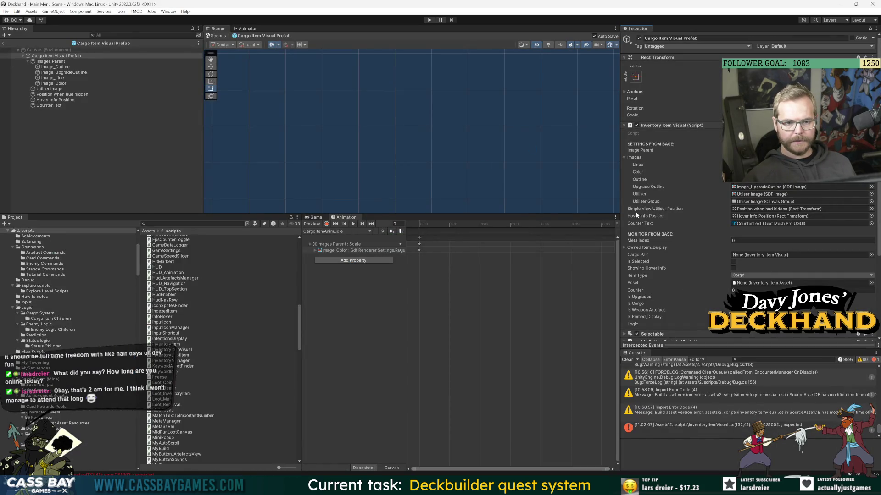
{"action": "scroll", "coordinate": [646, 289], "scroll_direction": "down", "scroll_amount": 3}
Insert masterGroup.DOFade(0, utiliseDuration/2) into the removal sequence at utiliseDuration/2.
{"action": "double_click", "coordinate": [714, 373]}
{"action": "key", "text": "Left"}
{"action": "key", "text": "ctrl+space"}
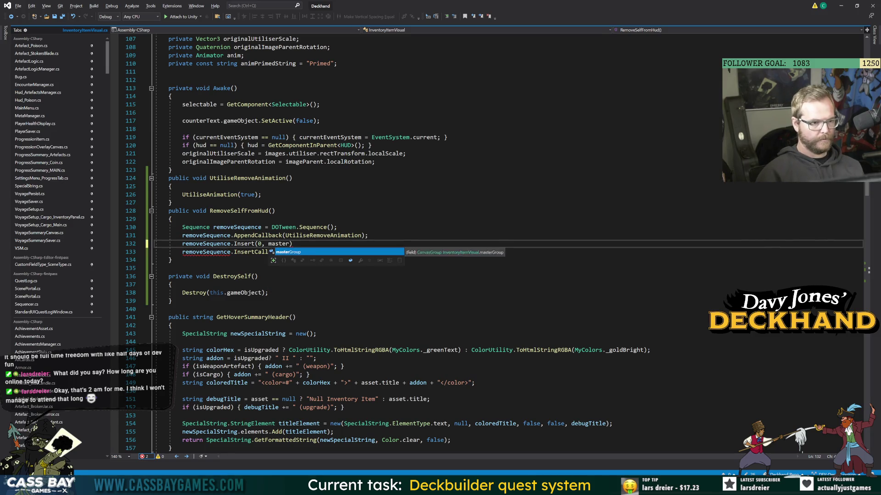
{"action": "type", "text": "Group."}
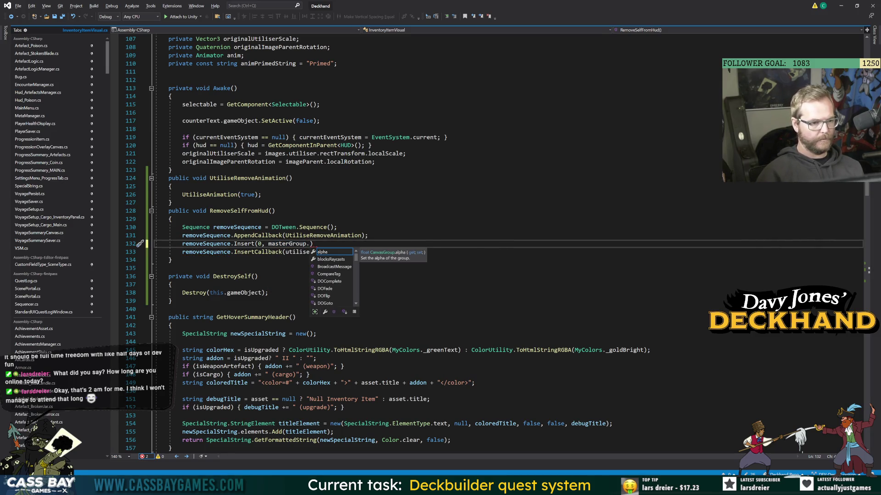
{"action": "type", "text": "DOFade("}
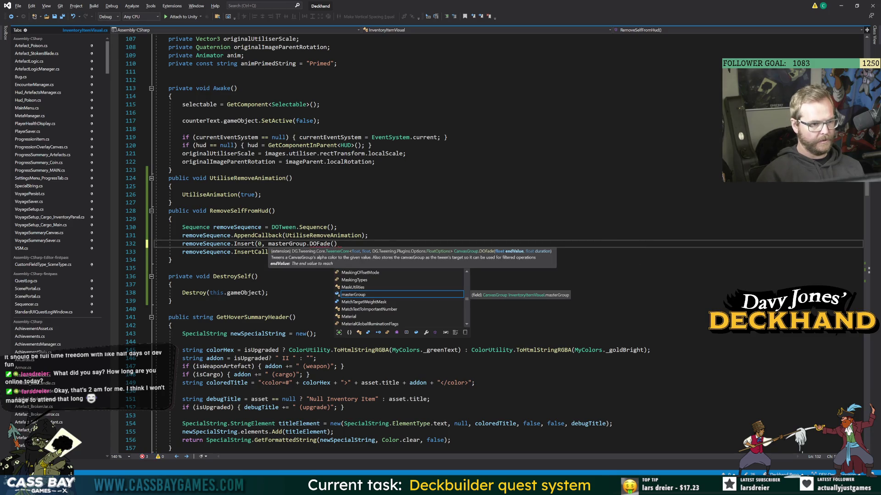
{"action": "type", "text": "0,"}
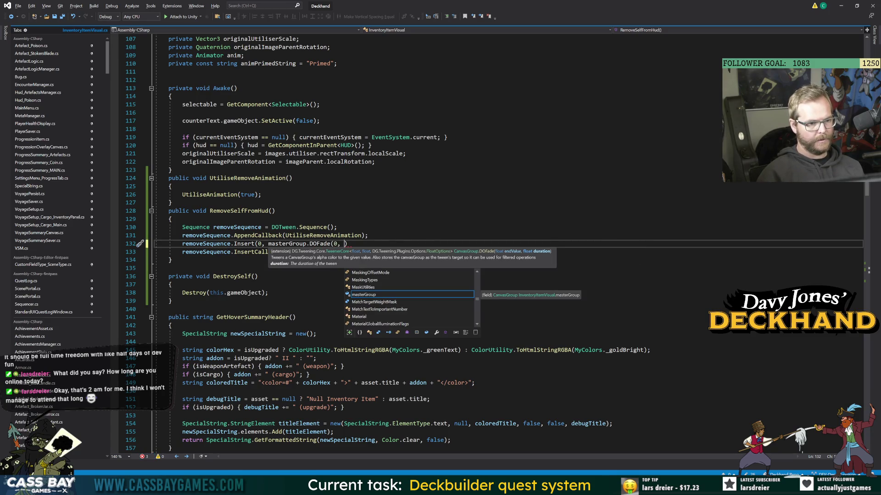
{"action": "left_click", "coordinate": [172, 187]}
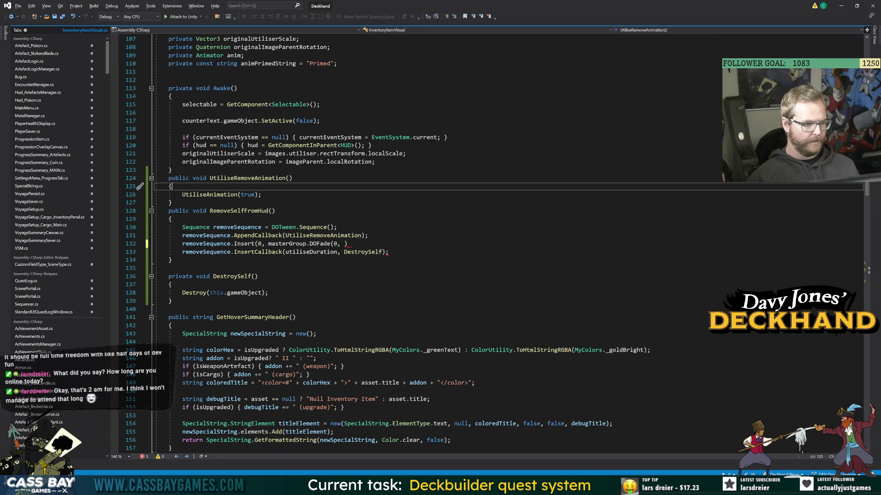
{"action": "double_click", "coordinate": [311, 251]}
{"action": "type", "text": "/2"}
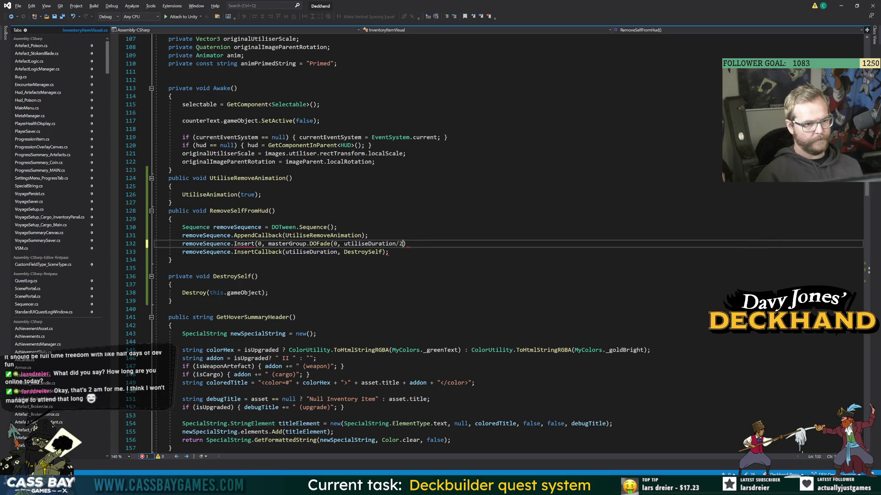
{"action": "double_click", "coordinate": [260, 243]}
{"action": "type", "text": "utiliseDuration/2"}
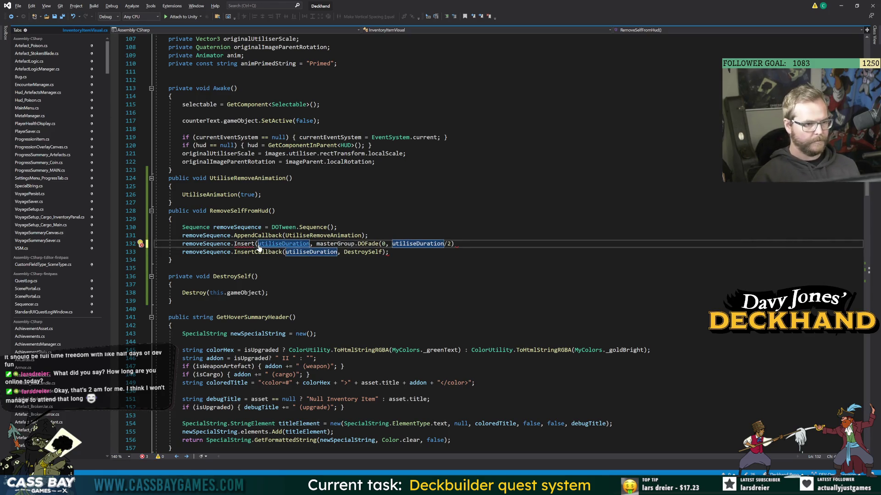
{"action": "left_click", "coordinate": [458, 210]}
{"action": "left_click", "coordinate": [466, 243]}
{"action": "type", "text": ";"}
Add the missing closing parenthesis to the masterGroup fade line 132.
{"action": "key", "text": "Up"}
{"action": "key", "text": "Up"}
{"action": "key", "text": "Up"}
{"action": "key", "text": "ctrl+space"}
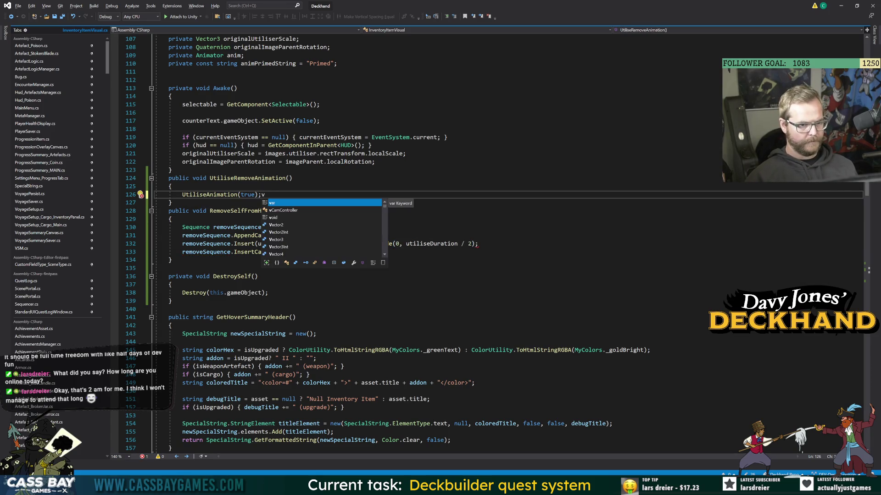
{"action": "key", "text": "Escape"}
{"action": "left_click", "coordinate": [275, 211]}
{"action": "left_click", "coordinate": [478, 243]}
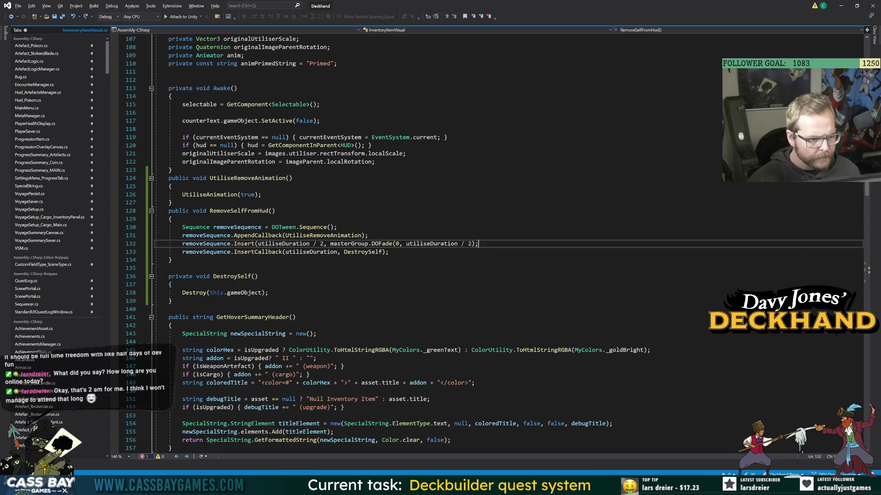
{"action": "type", "text": ")"}
{"action": "key", "text": "Up"}
{"action": "key", "text": "Up"}
{"action": "key", "text": "Up"}
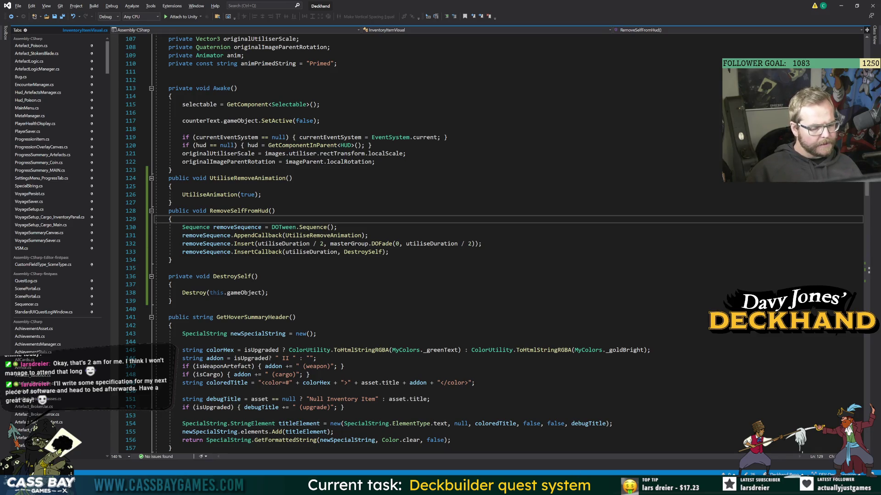
{"action": "key", "text": "alt+Tab"}
Assign Images Parent to the Inventory Item Visual's Master Group field.
{"action": "left_click_drag", "start_coordinate": [52, 62], "coordinate": [753, 232]}
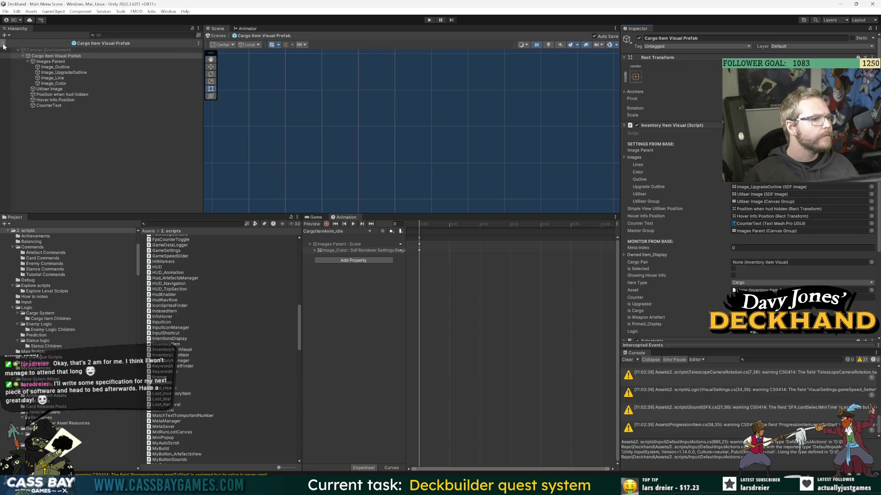
{"action": "mouse_move", "coordinate": [585, 488]}
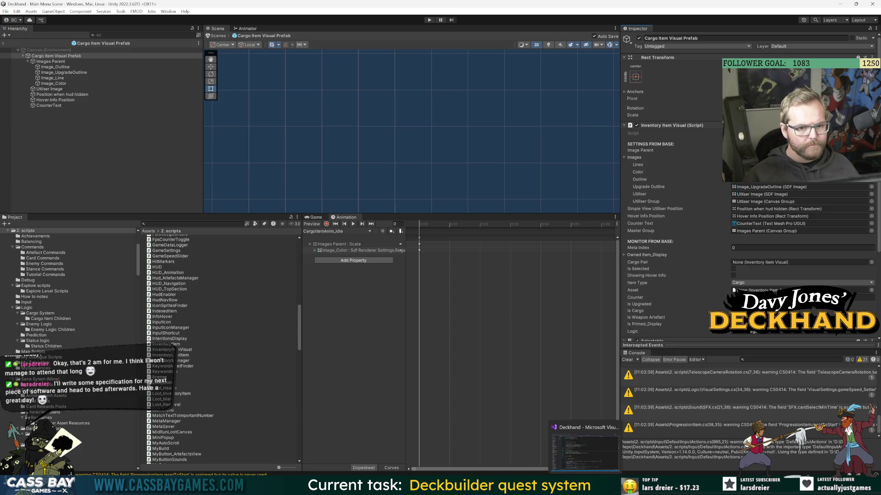
{"action": "left_click", "coordinate": [585, 451]}
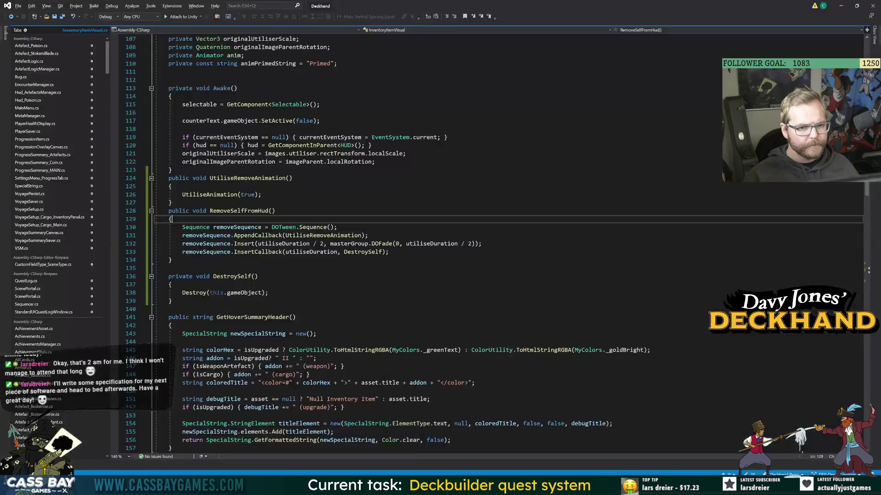
Add 'masterGroup.alpha = 1;' at the end of Awake.
{"action": "left_click", "coordinate": [264, 195]}
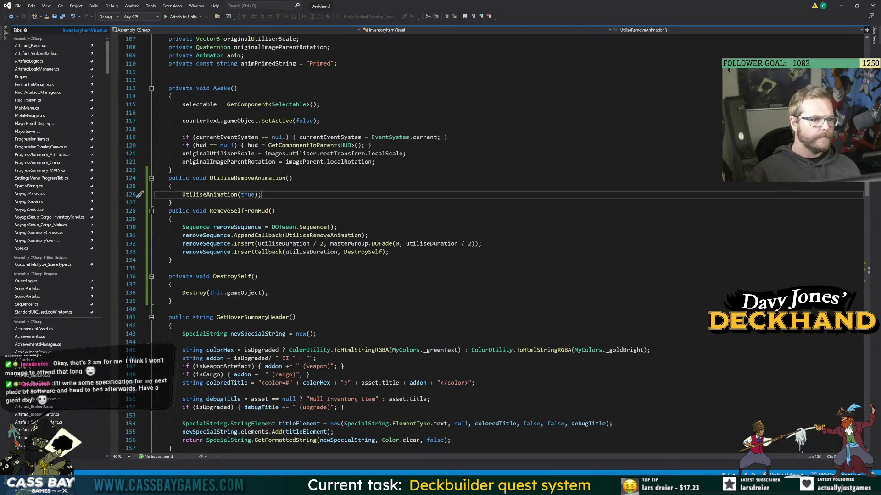
{"action": "left_click", "coordinate": [375, 161]}
{"action": "key", "text": "Return"}
{"action": "key", "text": "Return"}
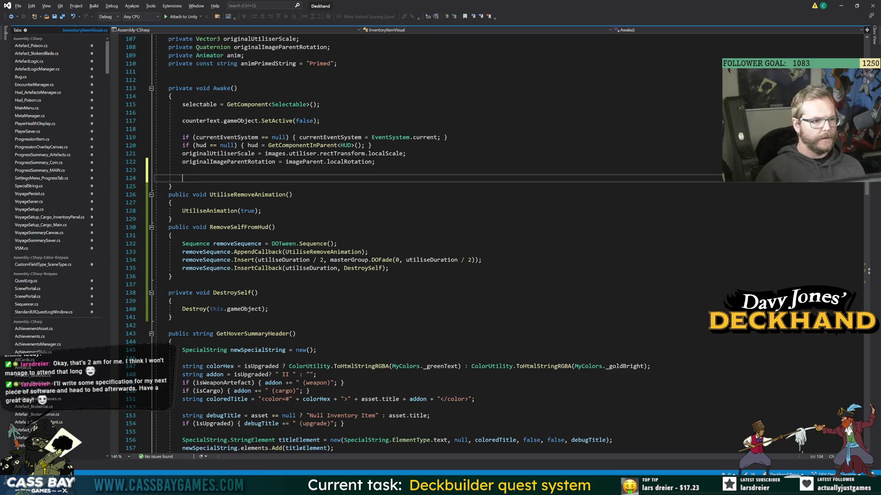
{"action": "type", "text": "masterGroup.alpha = 1;"}
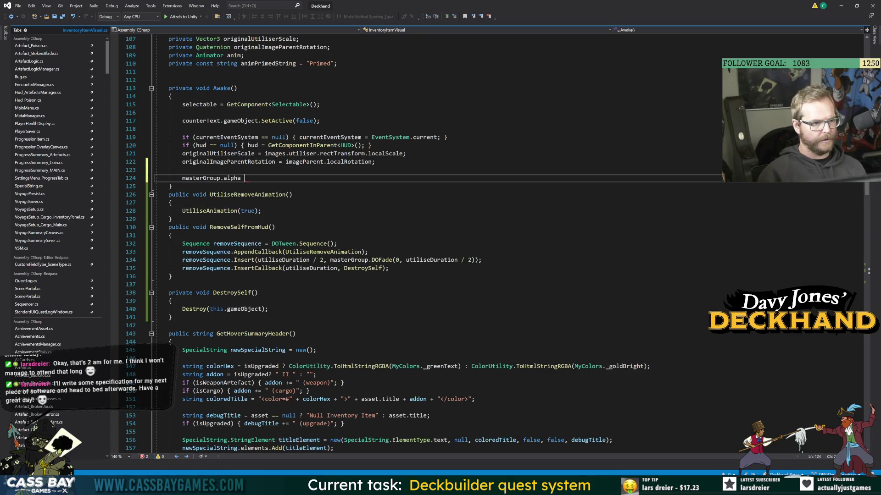
{"action": "left_click", "coordinate": [338, 243]}
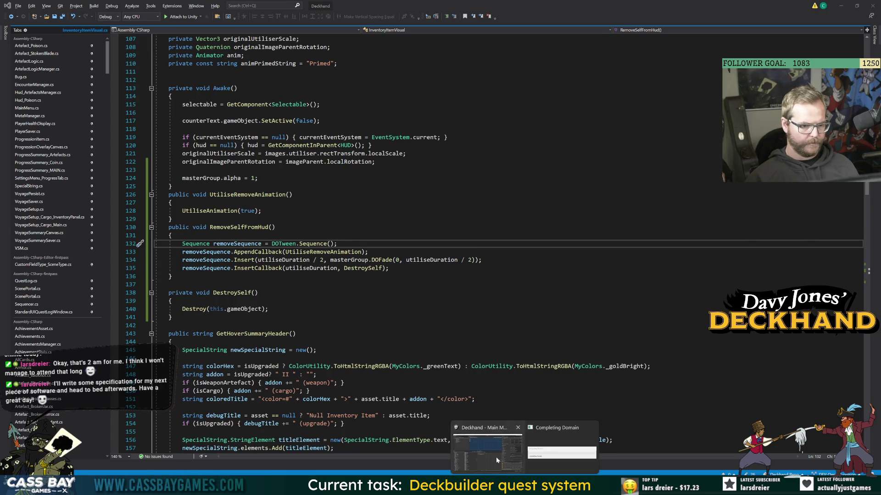
{"action": "left_click", "coordinate": [496, 460]}
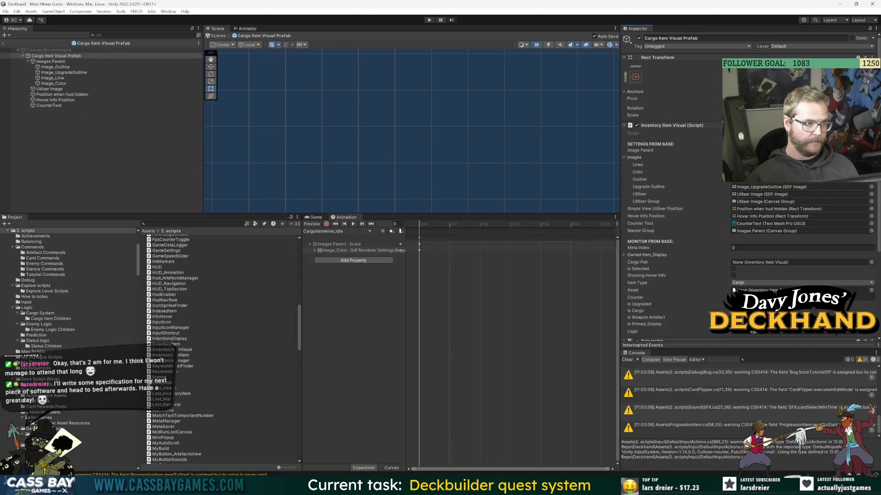
Let Unity recompile the scripts and enter play mode to test the removal fade.
{"action": "key", "text": "alt+Tab"}
{"action": "left_click", "coordinate": [172, 342]}
{"action": "key", "text": "alt+Tab"}
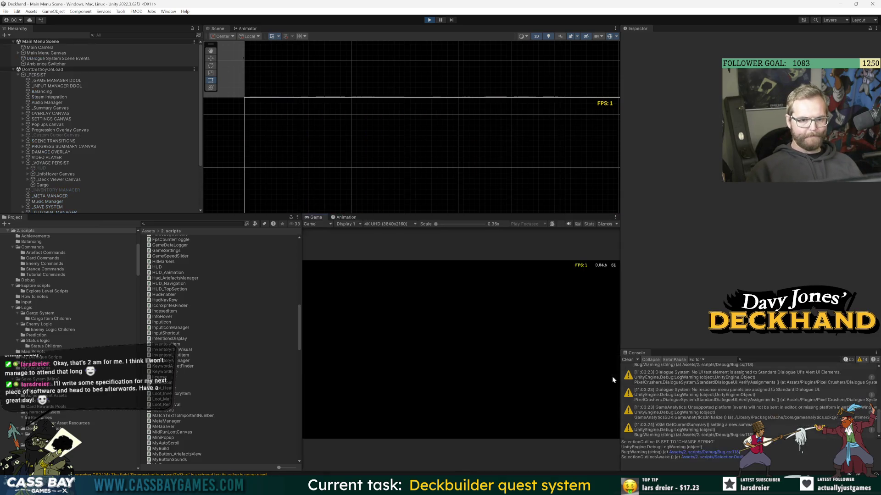
{"action": "key", "text": "alt+Tab"}
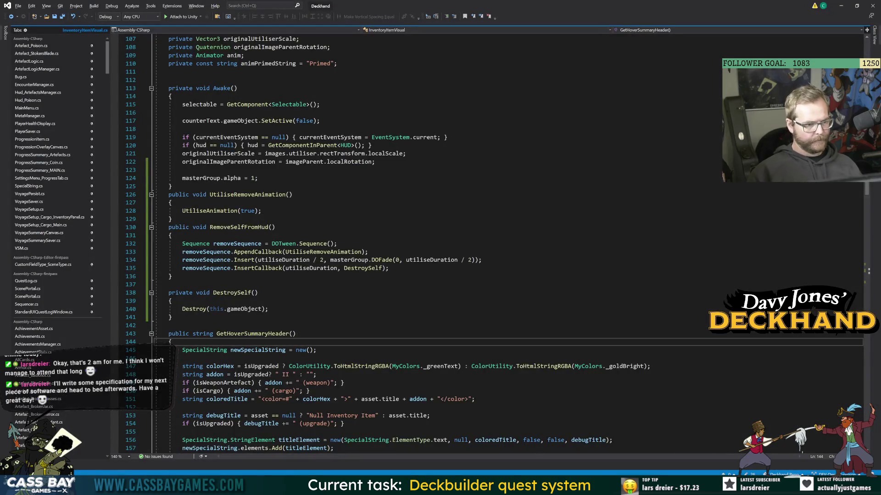
{"action": "left_click", "coordinate": [257, 308]}
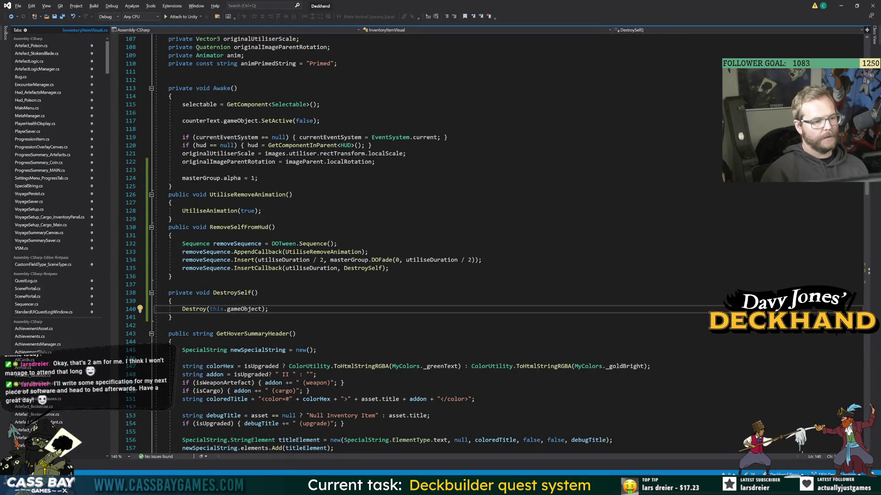
{"action": "left_click", "coordinate": [172, 301]}
Add a removeSequence.Complete(); line after the DestroySelf callback on line 135.
{"action": "left_click", "coordinate": [390, 268]}
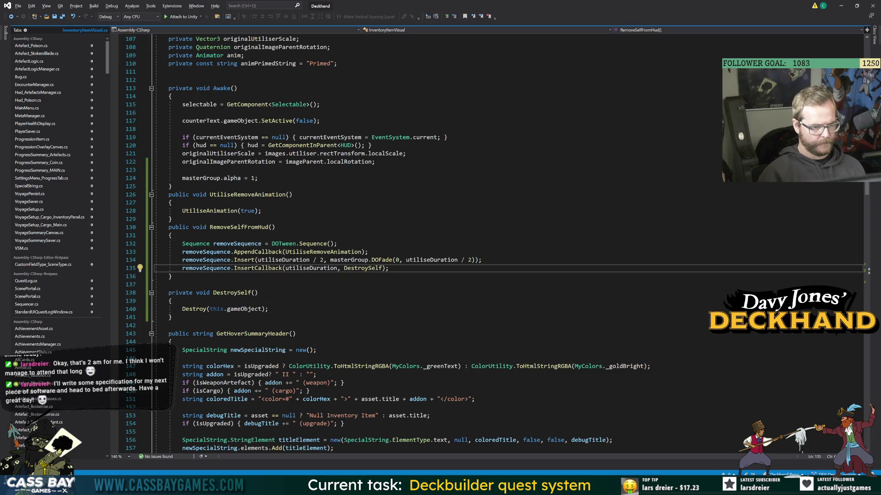
{"action": "key", "text": "Return"}
{"action": "type", "text": "removeSequence.ins"}
{"action": "key", "text": "Tab"}
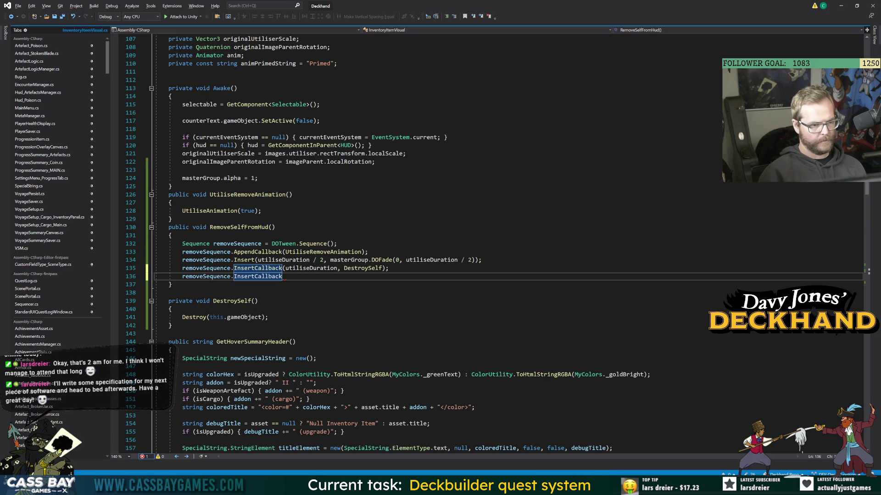
{"action": "key", "text": "BackSpace"}
{"action": "key", "text": "BackSpace"}
{"action": "key", "text": "BackSpace"}
{"action": "key", "text": "BackSpace"}
{"action": "key", "text": "BackSpace"}
{"action": "type", "text": "Comp"}
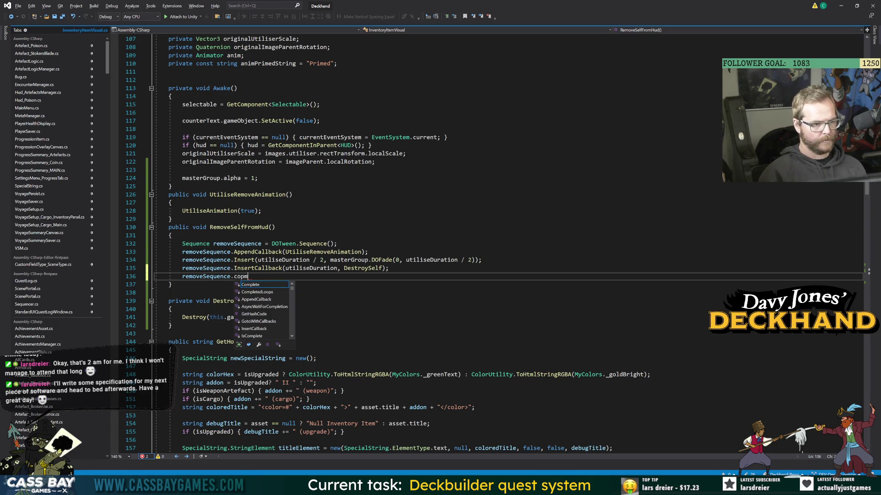
{"action": "key", "text": "Tab"}
{"action": "type", "text": "();"}
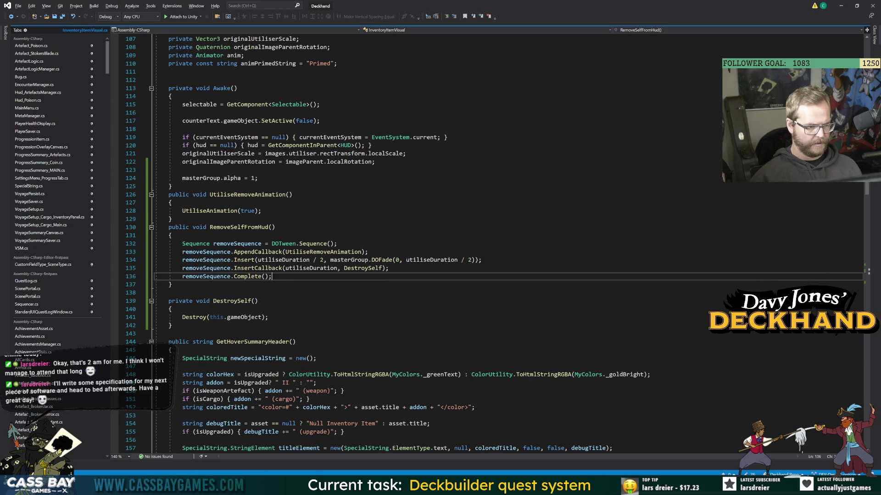
Start a removeSequence.InsertCallback call timed at utiliseDuration above the Complete line.
{"action": "key", "text": "ctrl+Return"}
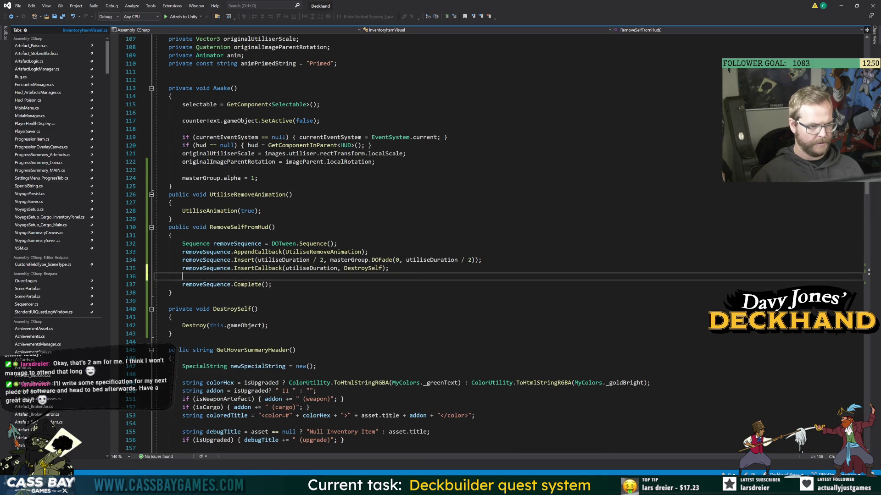
{"action": "type", "text": "removeSequence"}
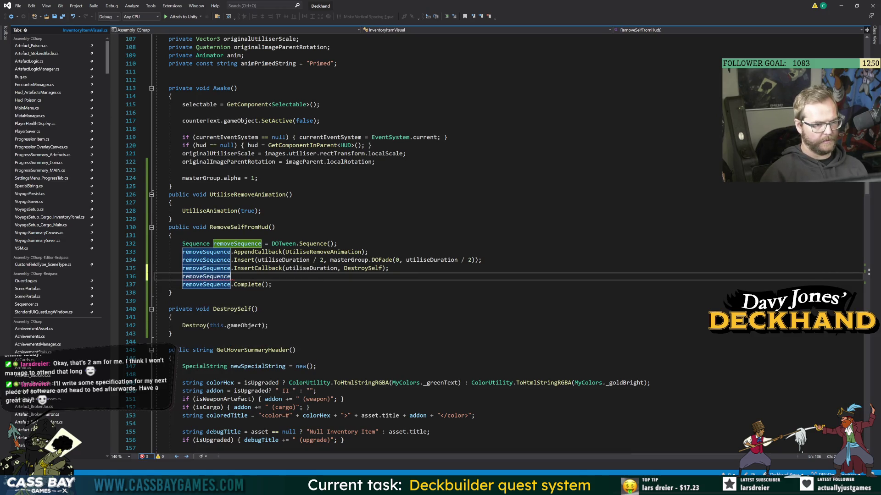
{"action": "type", "text": ".ins"}
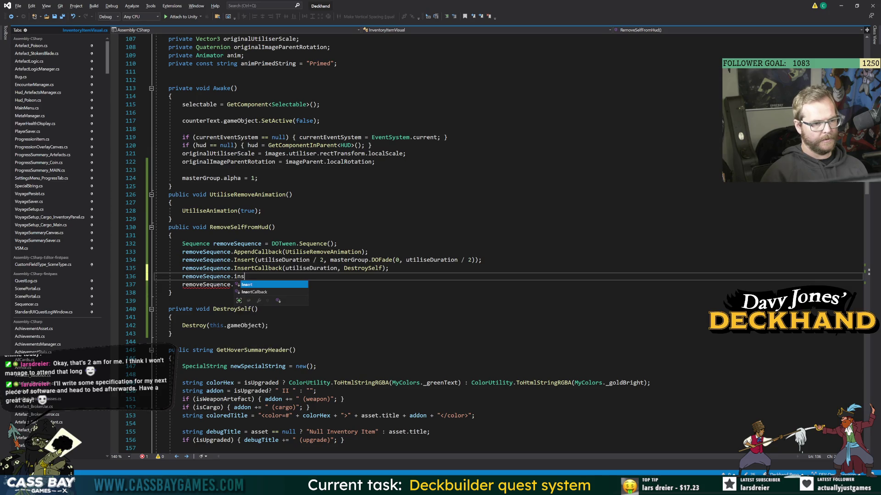
{"action": "key", "text": "Tab"}
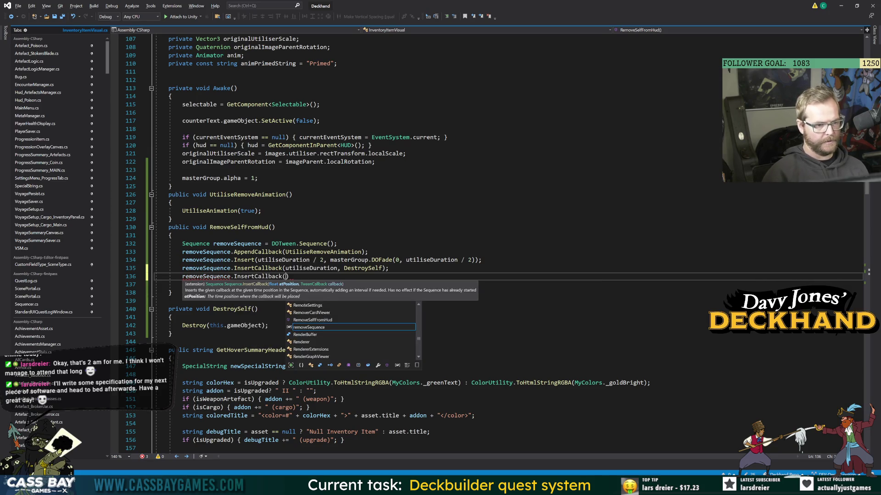
{"action": "type", "text": "ut"}
{"action": "key", "text": "Tab"}
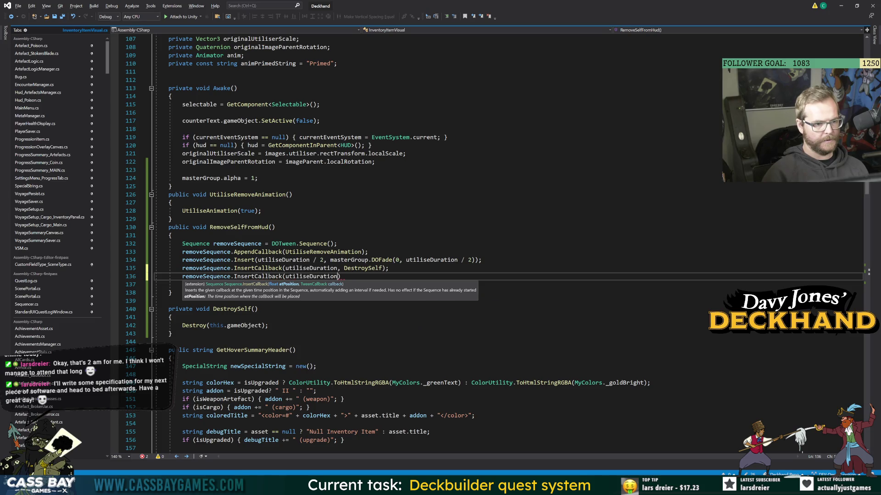
{"action": "key", "text": "Escape"}
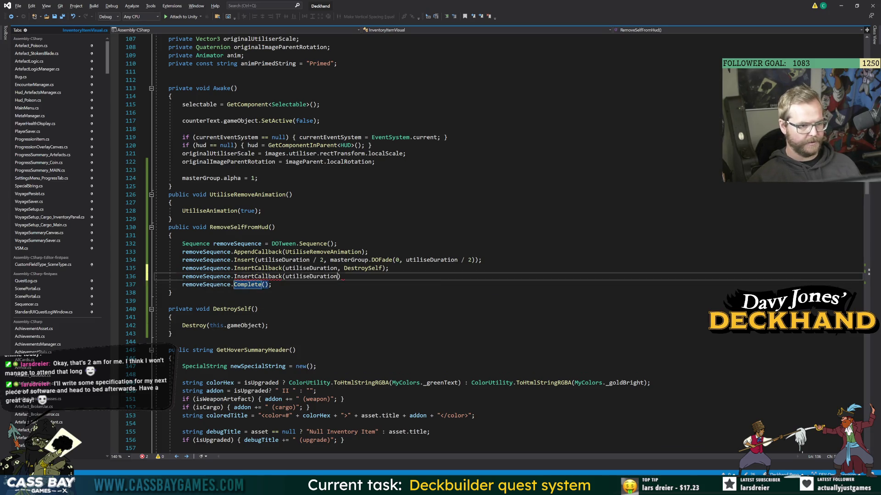
{"action": "type", "text": ","}
Pass removeSequence.Complete as the callback and delete the standalone Complete line.
{"action": "left_click", "coordinate": [180, 251]}
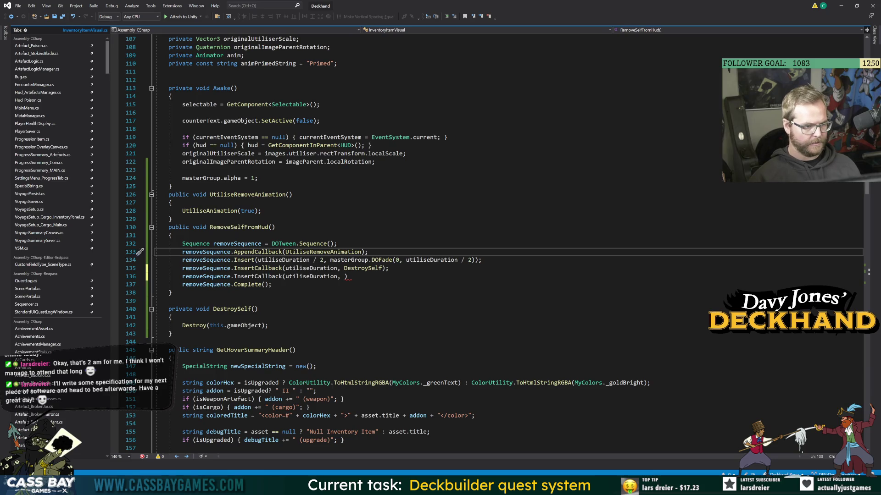
{"action": "left_click_drag", "start_coordinate": [182, 285], "coordinate": [269, 285]}
{"action": "key", "text": "ctrl+c"}
{"action": "left_click", "coordinate": [344, 276]}
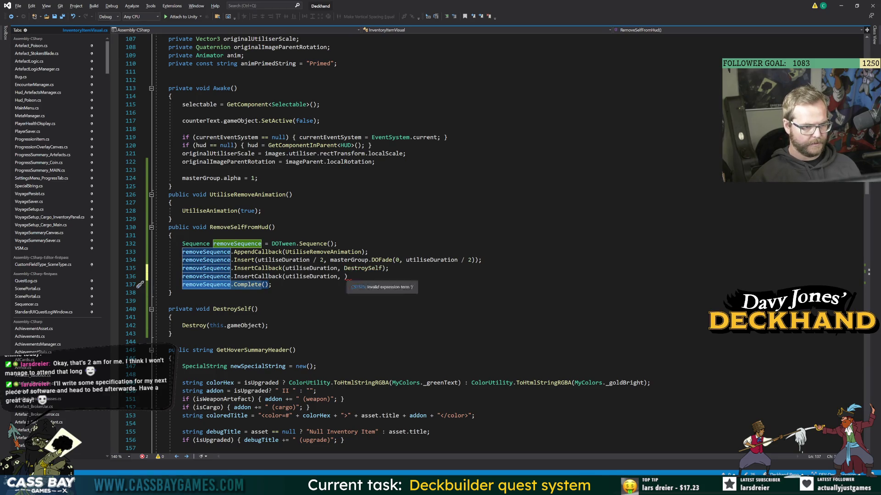
{"action": "key", "text": "ctrl+v"}
{"action": "type", "text": ";"}
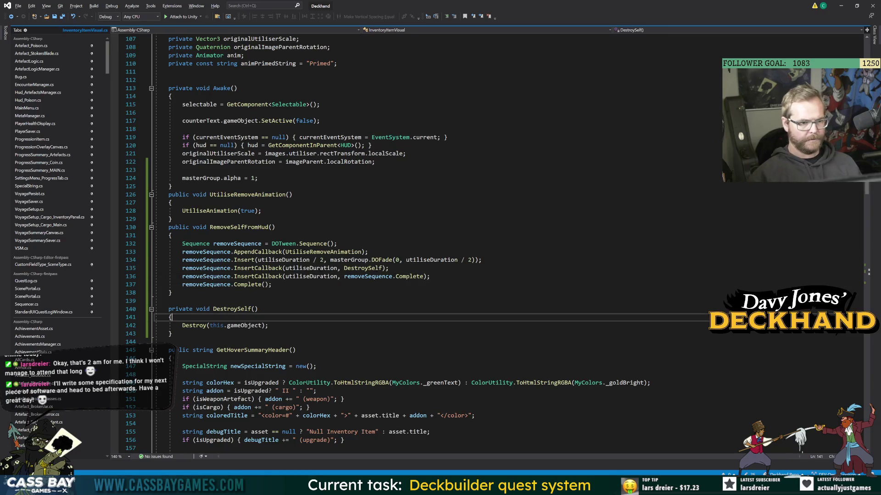
{"action": "key", "text": "shift+Down"}
{"action": "key", "text": "Delete"}
{"action": "left_click", "coordinate": [268, 317]}
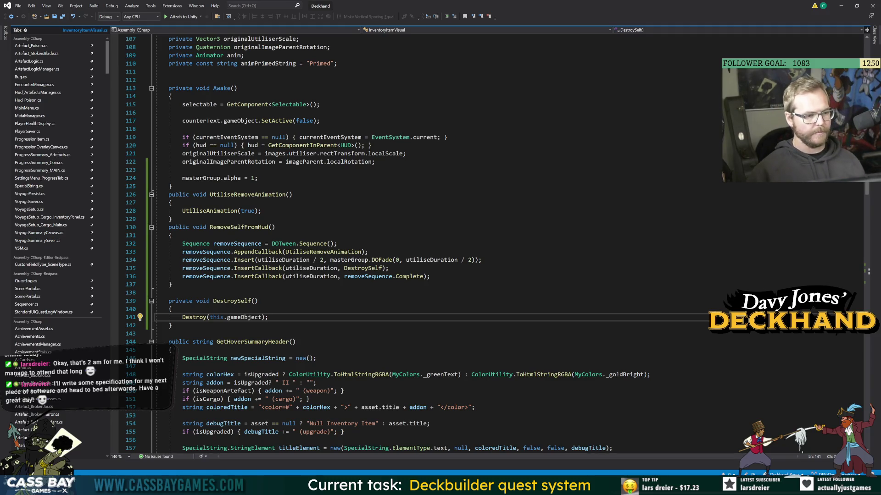
{"action": "left_click", "coordinate": [169, 334]}
Continue the voyage, select _GAME MANAGER DDOL and apply a Poison Test Amount of -5.
{"action": "key", "text": "alt+Tab"}
{"action": "left_click", "coordinate": [481, 339]}
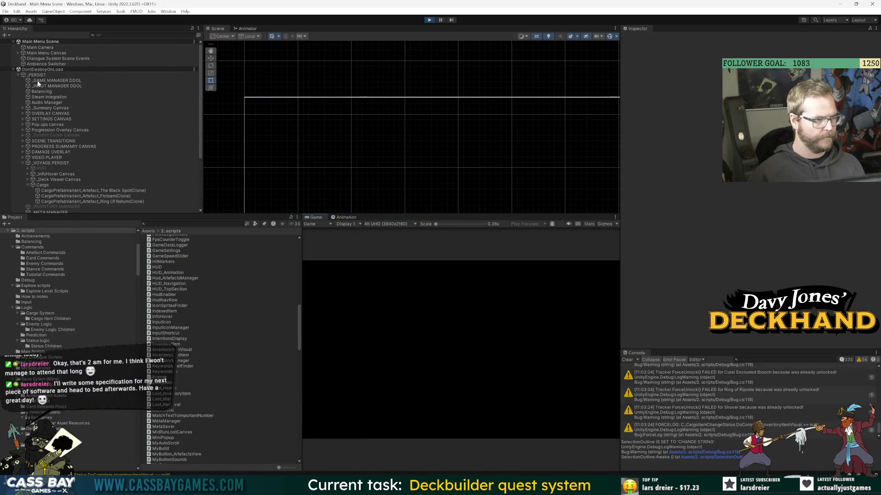
{"action": "left_click", "coordinate": [39, 82]}
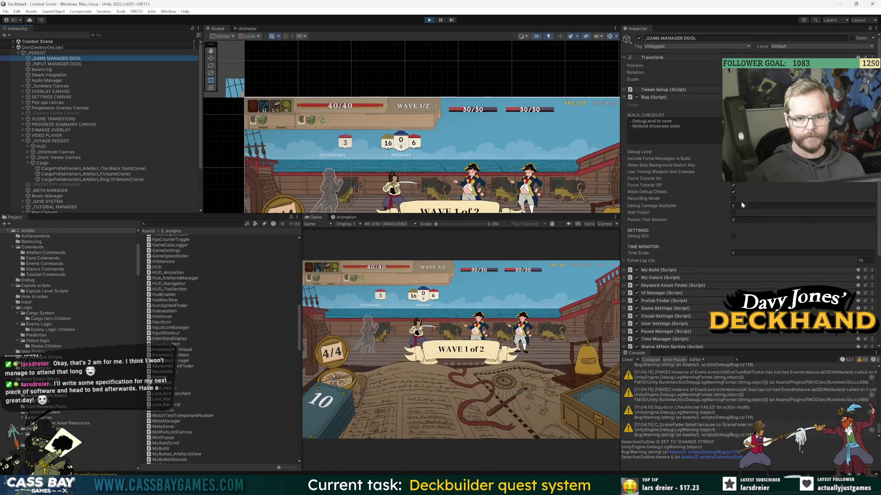
{"action": "left_click", "coordinate": [733, 213]}
{"action": "left_click", "coordinate": [734, 220]}
{"action": "type", "text": "-5"}
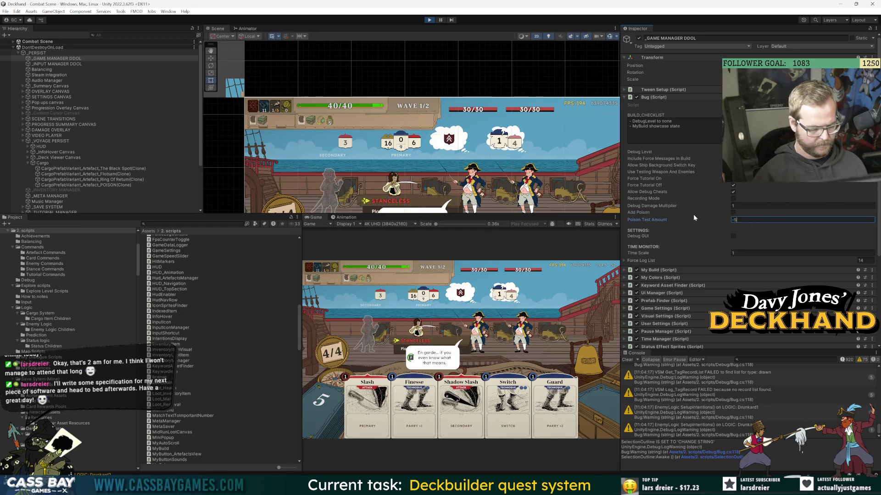
{"action": "left_click", "coordinate": [733, 213]}
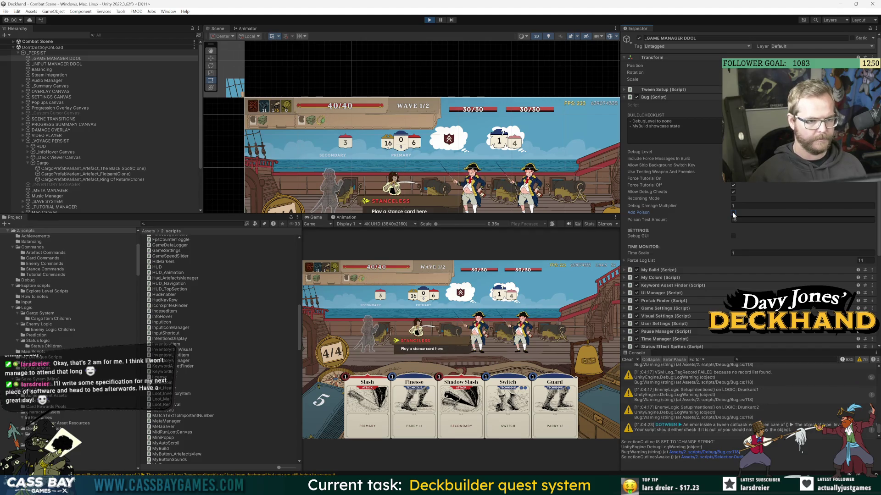
Add 5 poison twice, remove 5, then add poison repeatedly to bring back the artefact.
{"action": "left_click", "coordinate": [733, 220]}
{"action": "type", "text": "5"}
{"action": "left_click", "coordinate": [733, 214]}
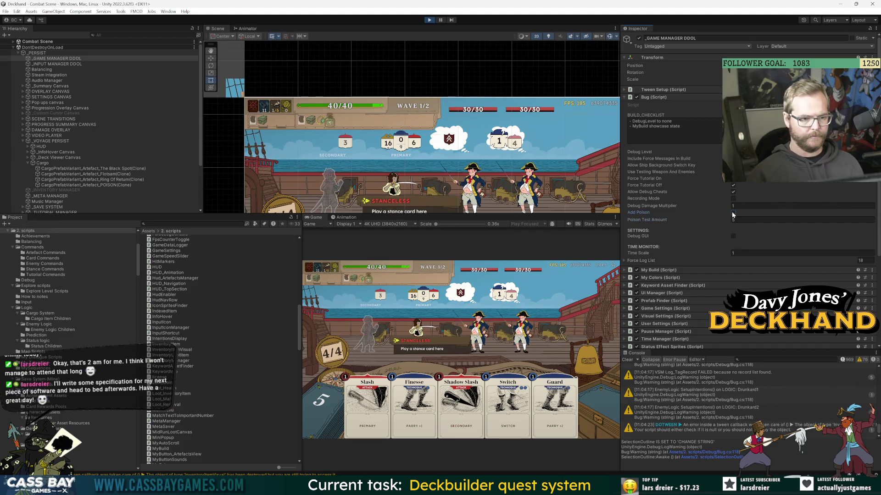
{"action": "left_click", "coordinate": [734, 214]}
{"action": "left_click", "coordinate": [734, 220]}
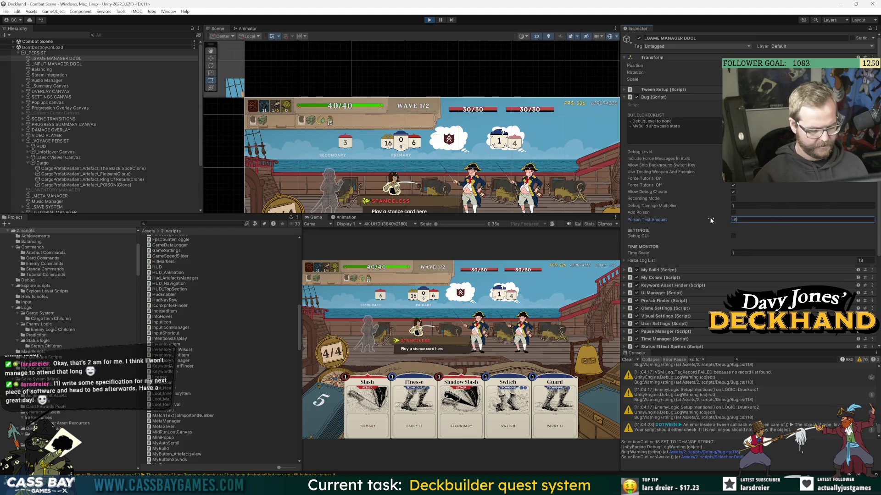
{"action": "type", "text": "-5"}
{"action": "left_click", "coordinate": [733, 214]}
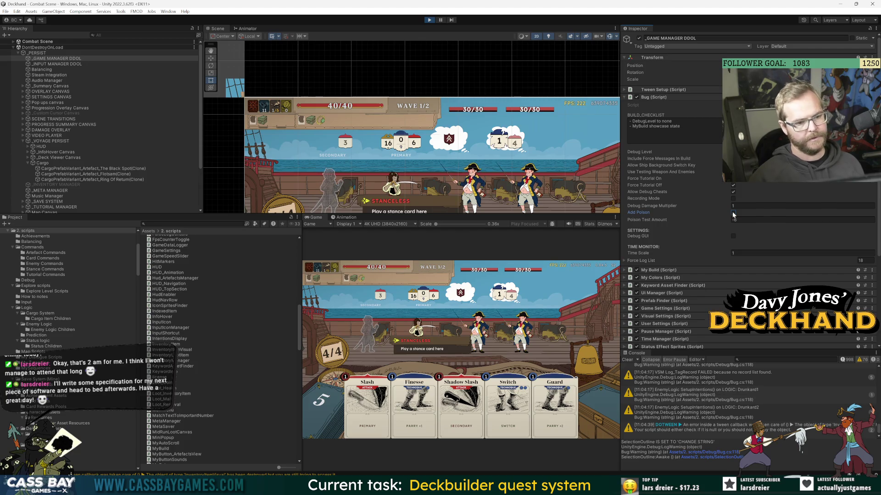
{"action": "left_click", "coordinate": [733, 214]}
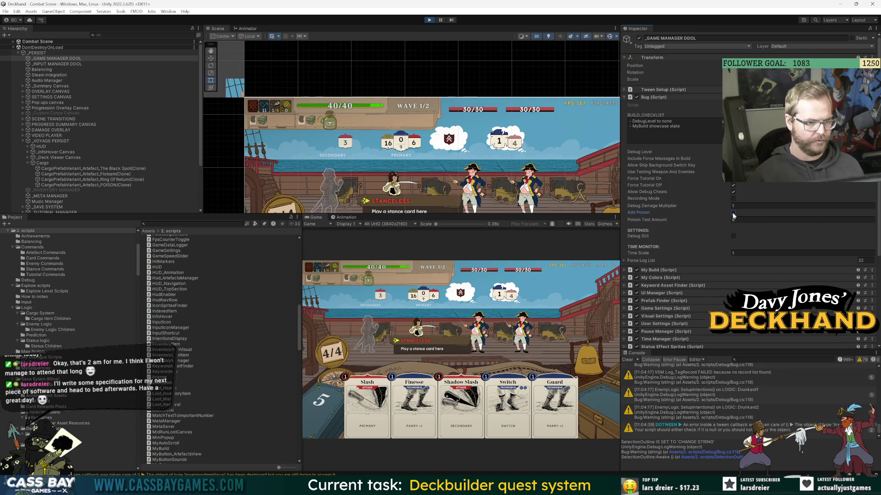
{"action": "left_click", "coordinate": [733, 214]}
{"action": "left_click", "coordinate": [732, 215]}
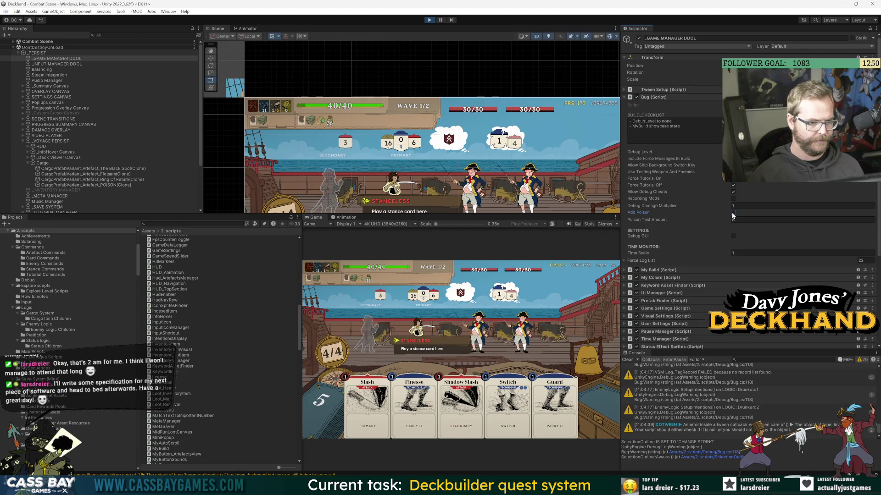
Set Poison Test Amount to -7 and remove poison until the artefact clears.
{"action": "left_click", "coordinate": [734, 220]}
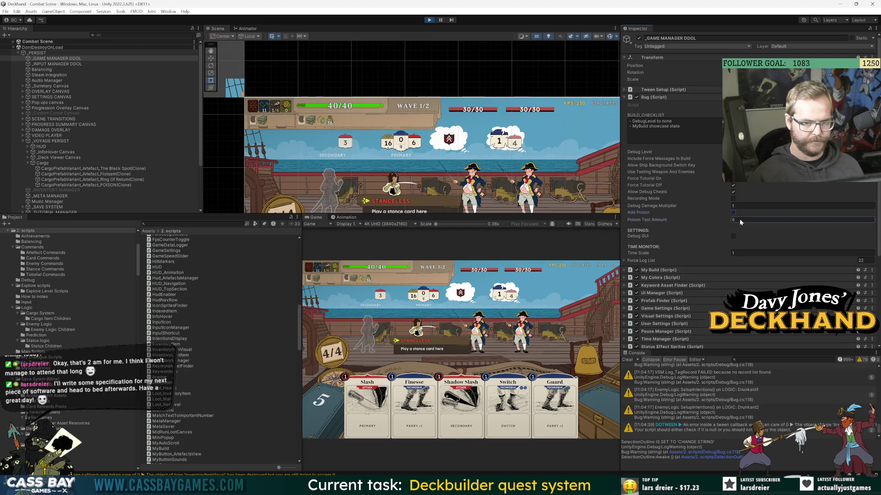
{"action": "type", "text": "7"}
{"action": "left_click", "coordinate": [733, 213]}
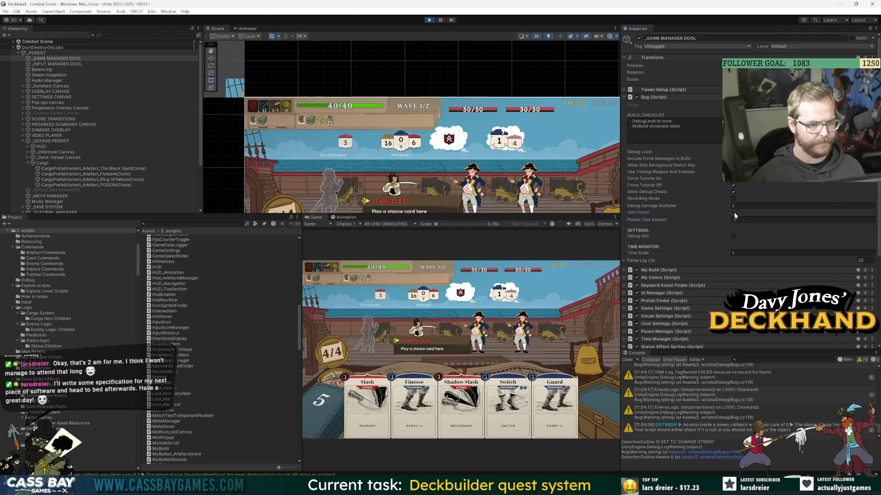
{"action": "left_click", "coordinate": [733, 213]}
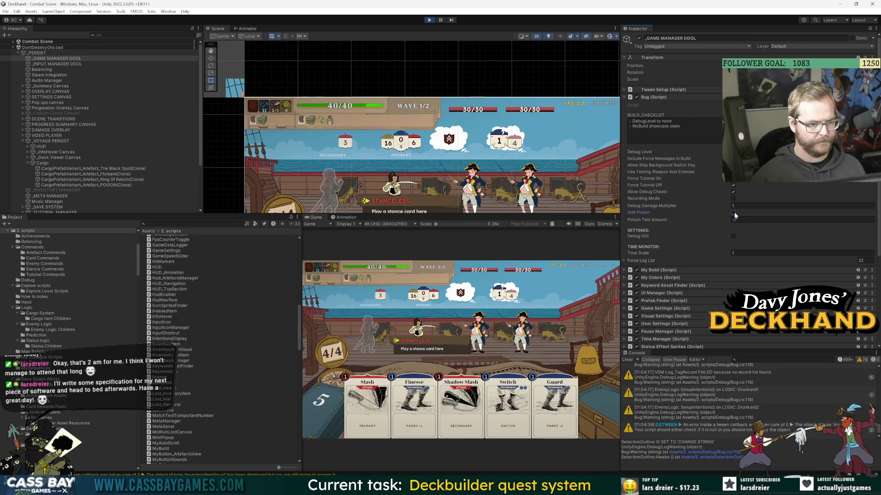
{"action": "left_click", "coordinate": [734, 214]}
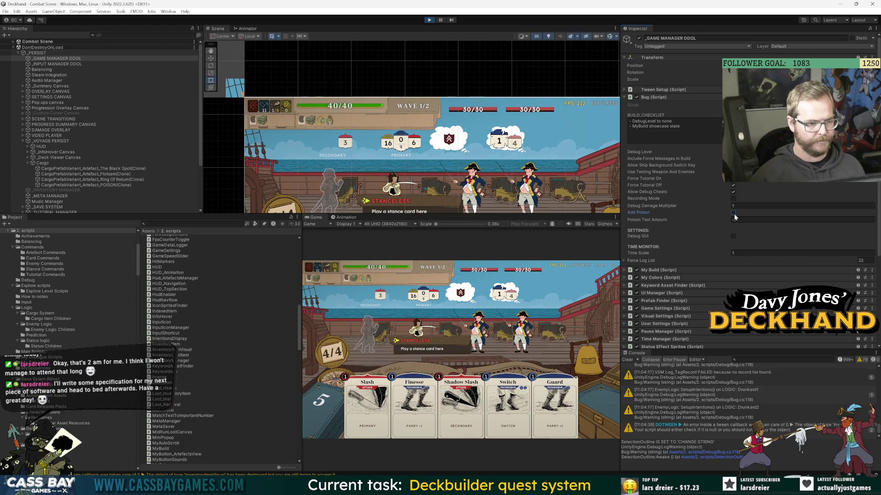
{"action": "left_click_drag", "start_coordinate": [732, 220], "coordinate": [727, 222]}
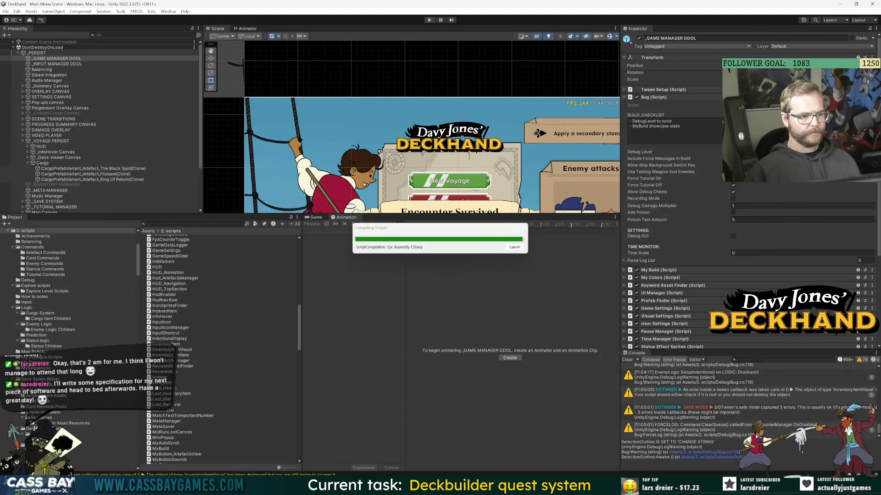
{"action": "key", "text": "alt+Tab"}
In Artefact_Poison.cs, create a public override CombatEndEffects stub above AddPoison.
{"action": "left_click", "coordinate": [172, 186]}
{"action": "left_click", "coordinate": [32, 46]}
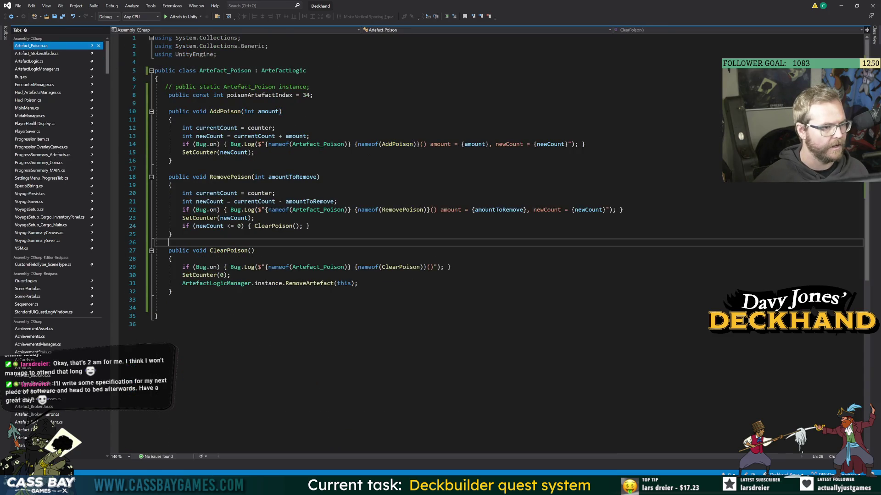
{"action": "left_click", "coordinate": [169, 103]}
{"action": "key", "text": "Return"}
{"action": "key", "text": "Return"}
{"action": "key", "text": "Up"}
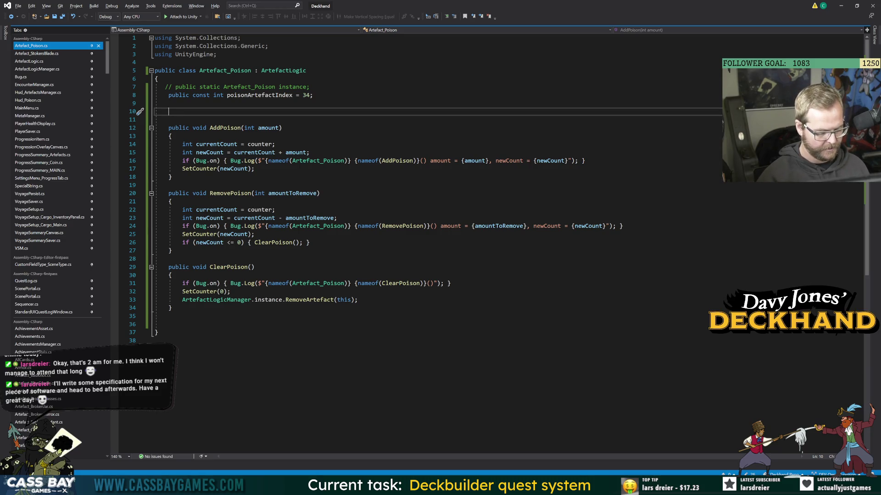
{"action": "type", "text": "public override onwa"}
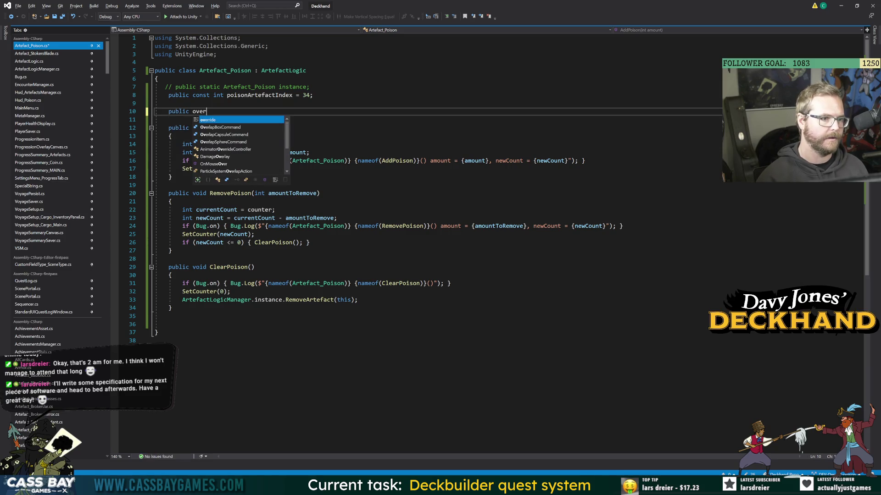
{"action": "key", "text": "BackSpace"}
{"action": "key", "text": "BackSpace"}
{"action": "key", "text": "BackSpace"}
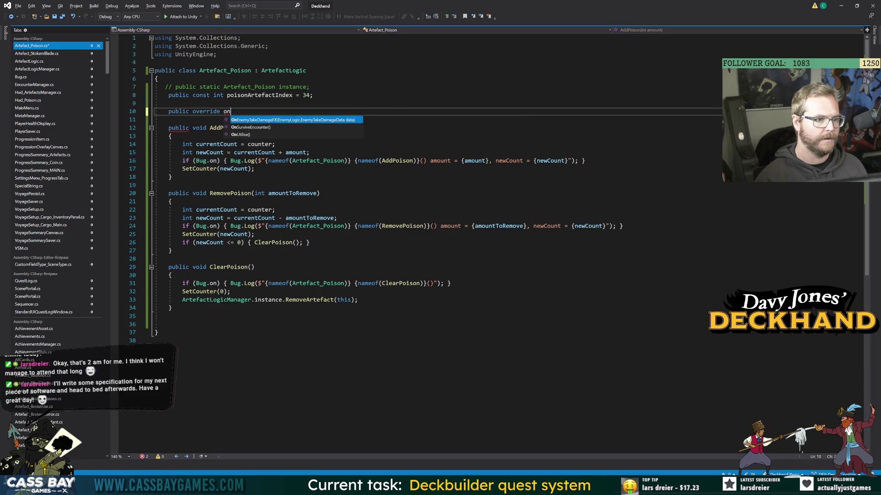
{"action": "type", "text": "combat"}
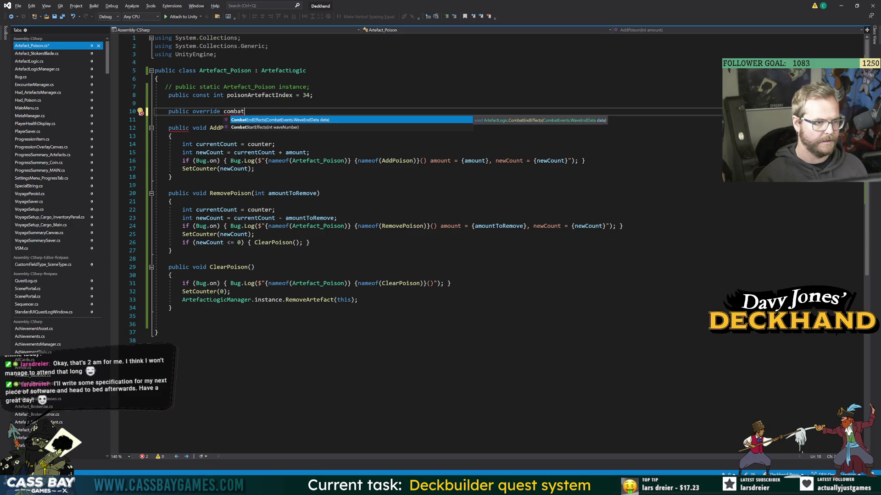
{"action": "key", "text": "Tab"}
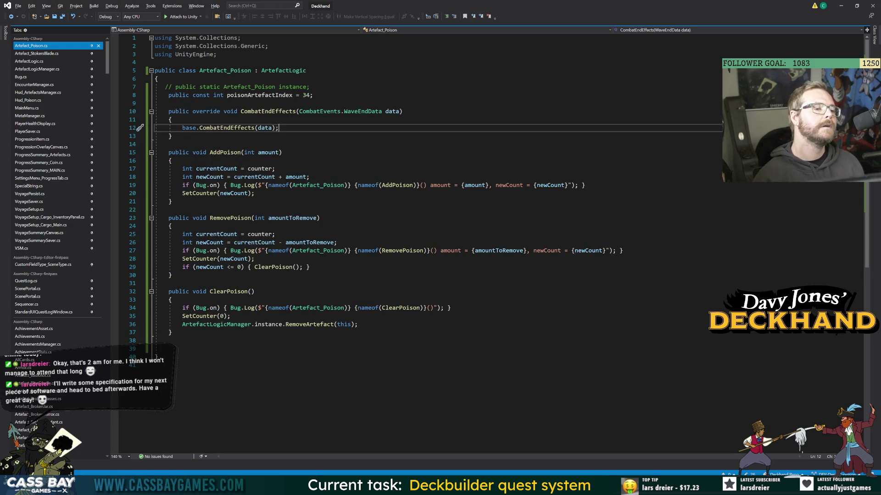
Call ClearPoison() after the base call in CombatEndEffects and save the file.
{"action": "key", "text": "Return"}
{"action": "key", "text": "Return"}
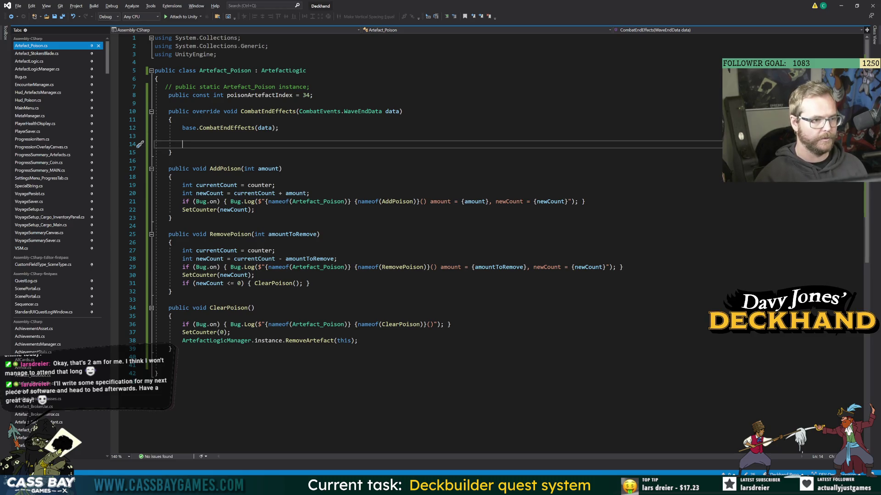
{"action": "type", "text": "Cle"}
{"action": "key", "text": "Tab"}
{"action": "type", "text": "();"}
{"action": "key", "text": "BackSpace"}
{"action": "key", "text": "BackSpace"}
{"action": "type", "text": ");"}
{"action": "key", "text": "ctrl+s"}
{"action": "left_click", "coordinate": [172, 153]}
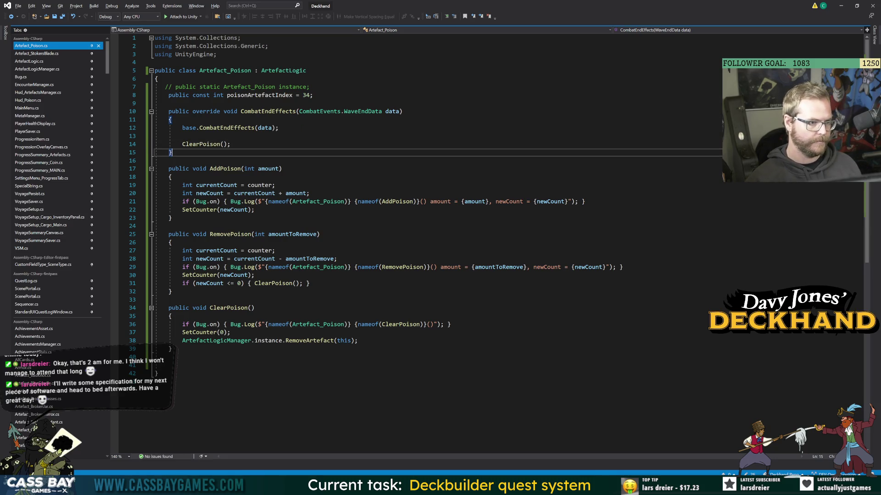
{"action": "key", "text": "Up"}
{"action": "key", "text": "Up"}
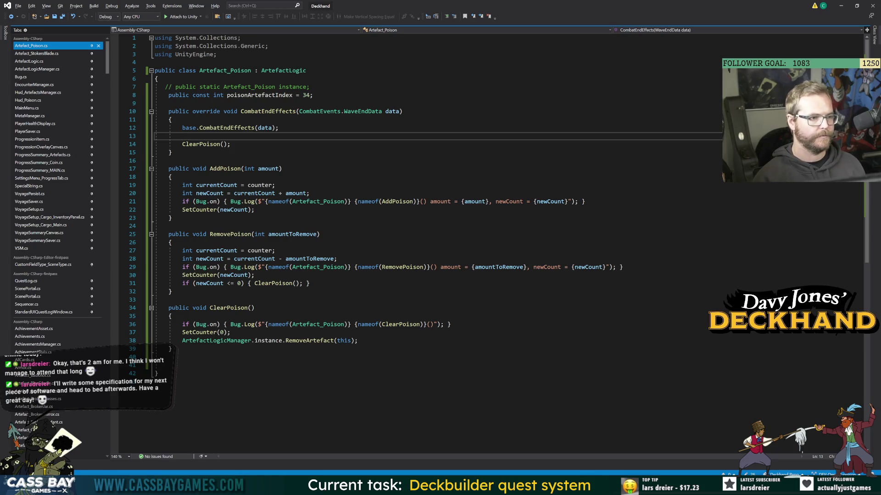
{"action": "left_click", "coordinate": [172, 152]}
Type 'public override' below CombatEndEffects and search the overridable methods for 'end'.
{"action": "key", "text": "Return"}
{"action": "key", "text": "Return"}
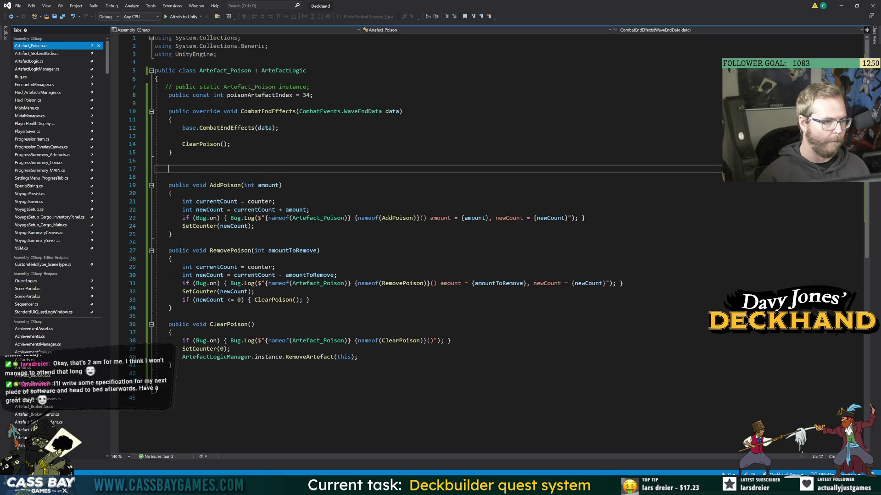
{"action": "type", "text": "public ov"}
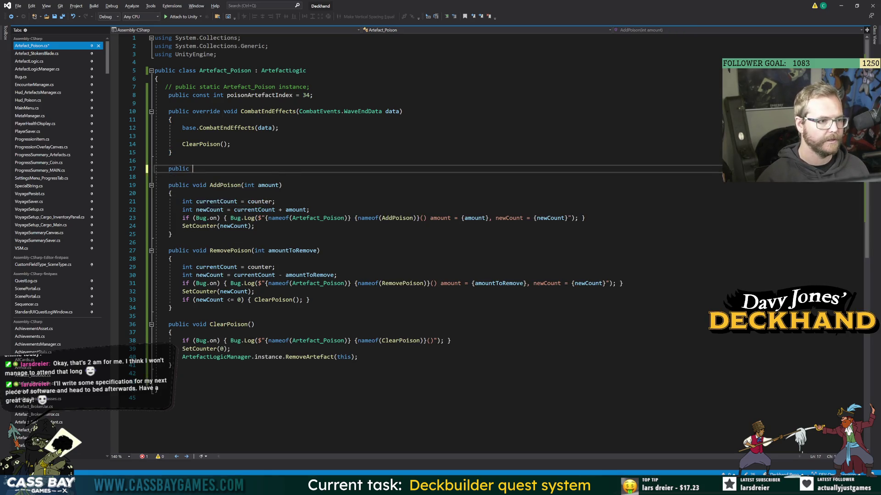
{"action": "key", "text": "Tab"}
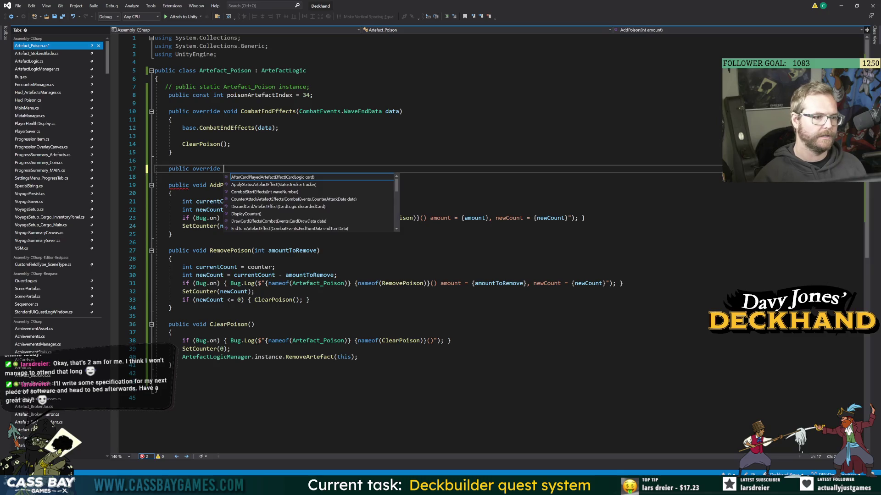
{"action": "type", "text": "end"}
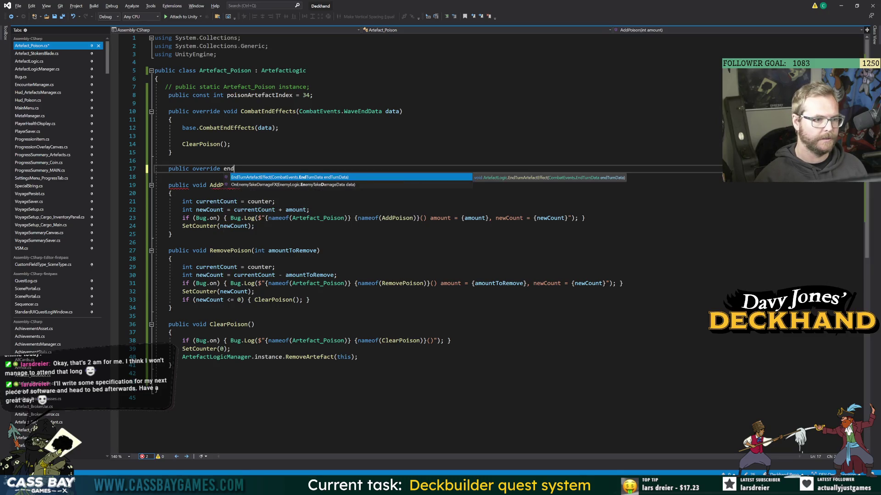
{"action": "key", "text": "BackSpace"}
{"action": "key", "text": "BackSpace"}
{"action": "key", "text": "BackSpace"}
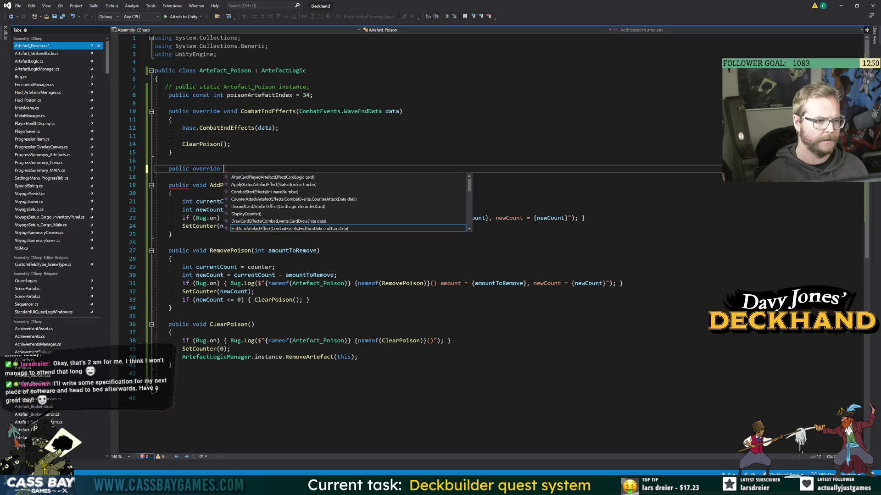